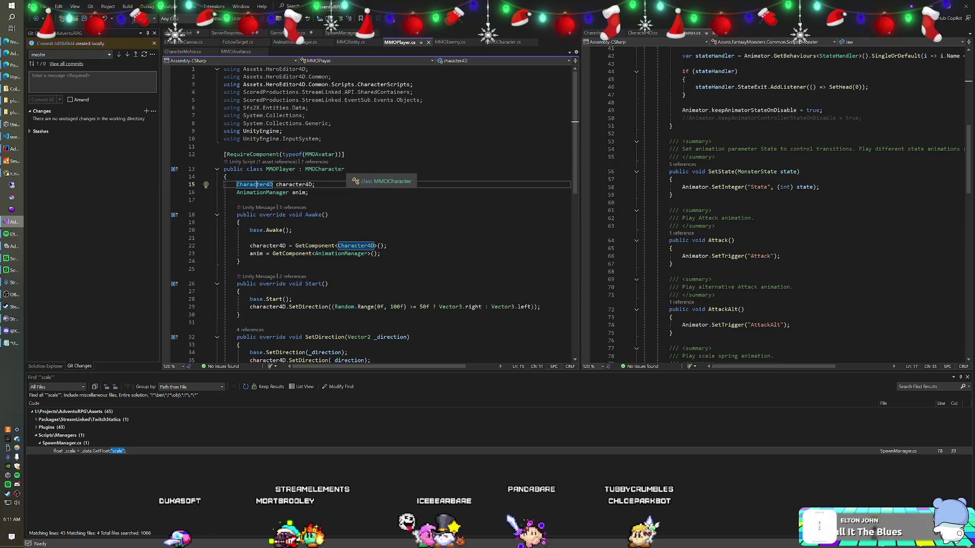
# Step: Switch from Visual Studio to the Unity editor showing the UndeadHeroes scene
pyautogui.hotkey('alt', 'Tab')
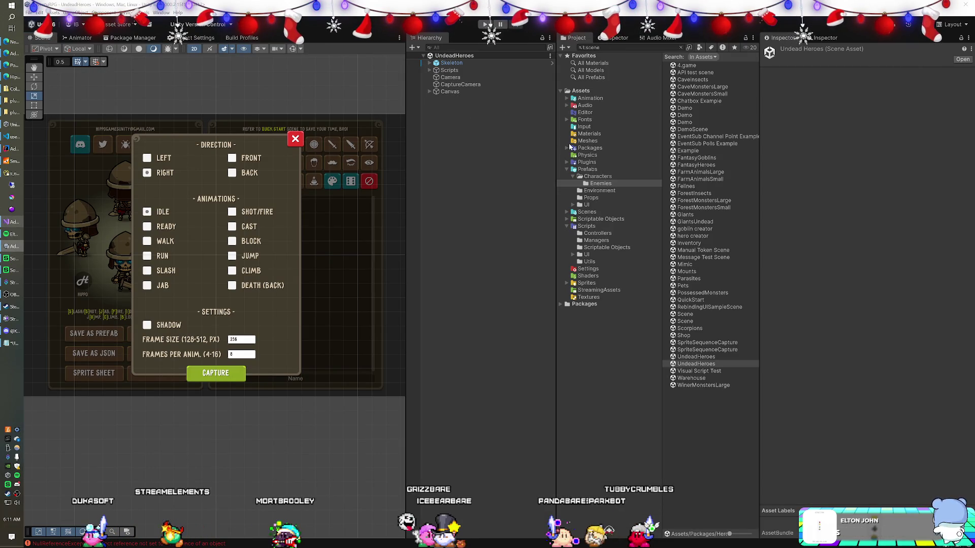
# Step: Close the capture options box and start saving the skeleton character as a prefab in the Prefabs folder
pyautogui.click(588, 169)
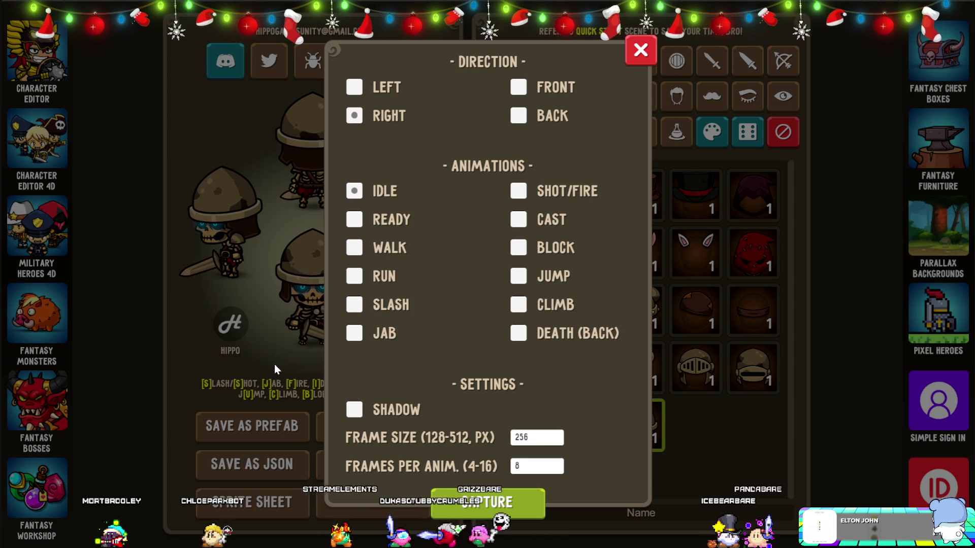
pyautogui.click(641, 49)
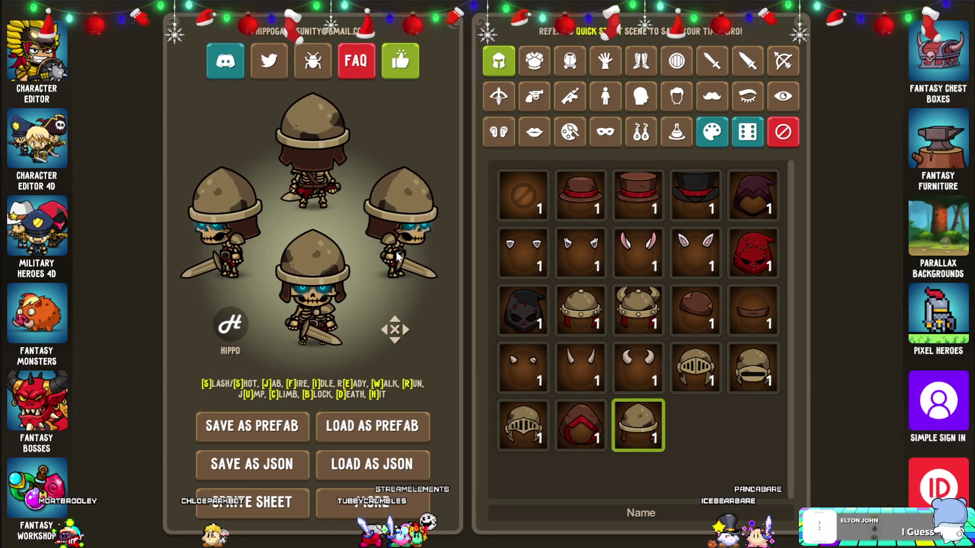
pyautogui.click(239, 435)
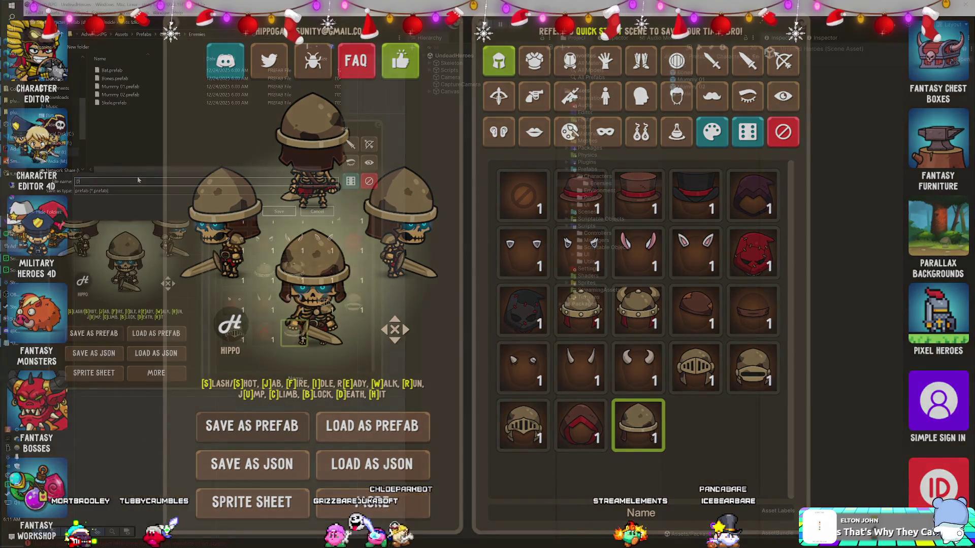
# Step: Save the prefab as 'Skeleton 4D Test', getting past the permission error and replacing the existing file
pyautogui.write('Skele')
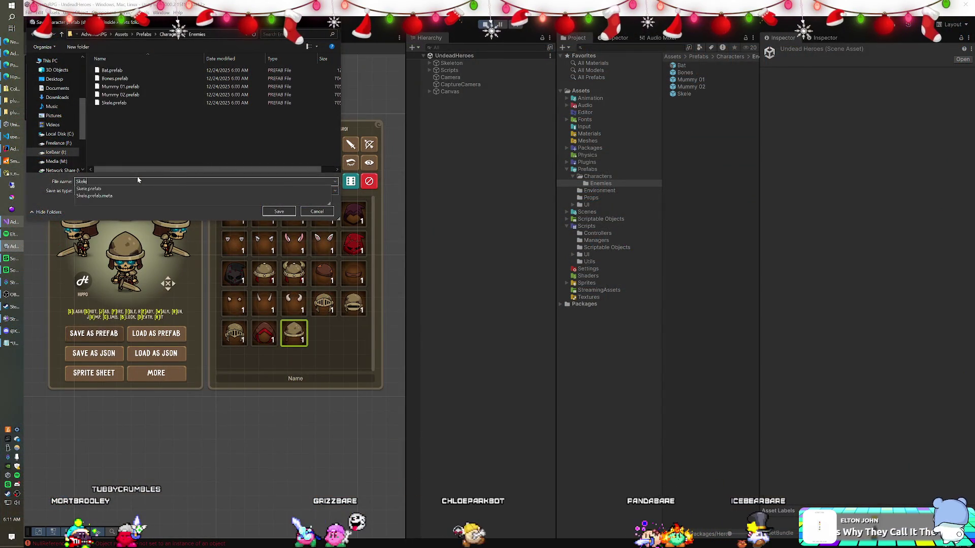
pyautogui.write('ton 4D Test')
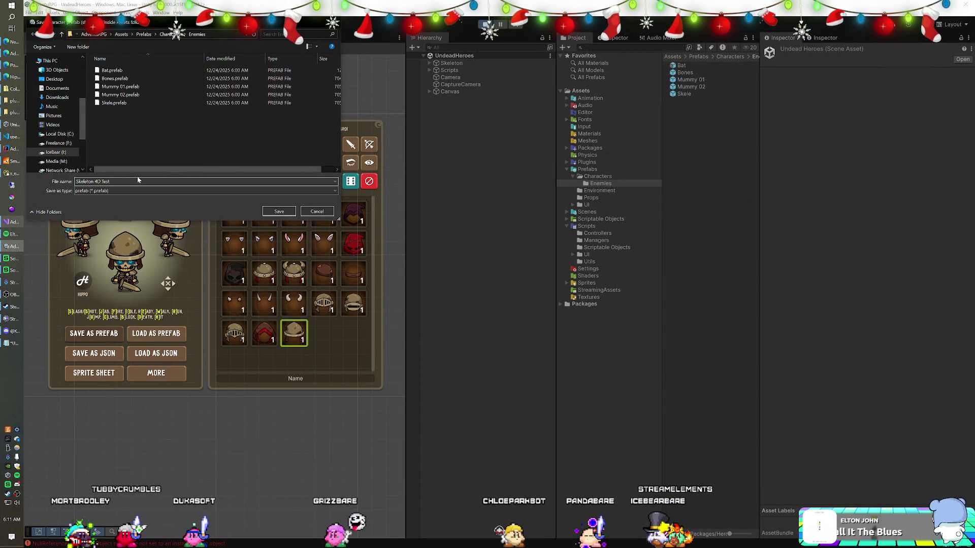
pyautogui.press('Return')
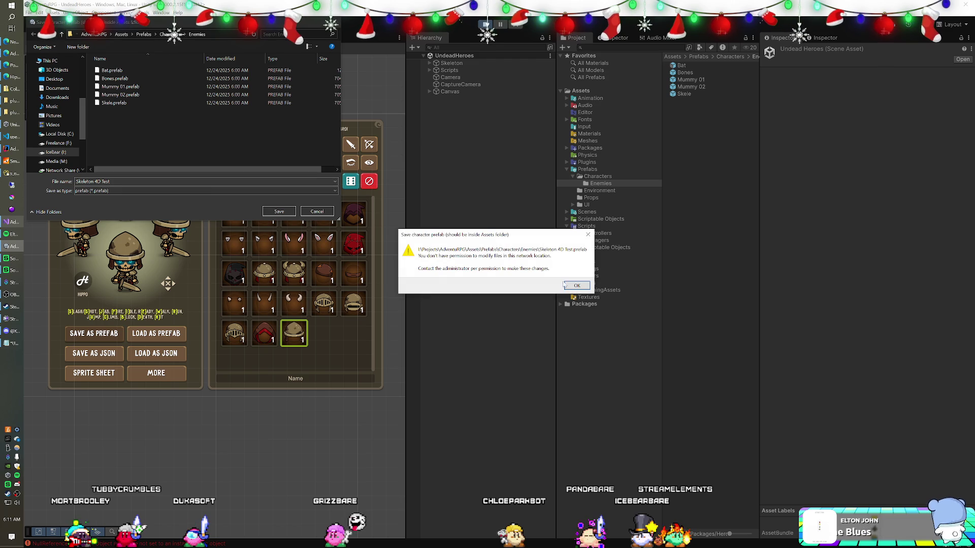
pyautogui.click(577, 286)
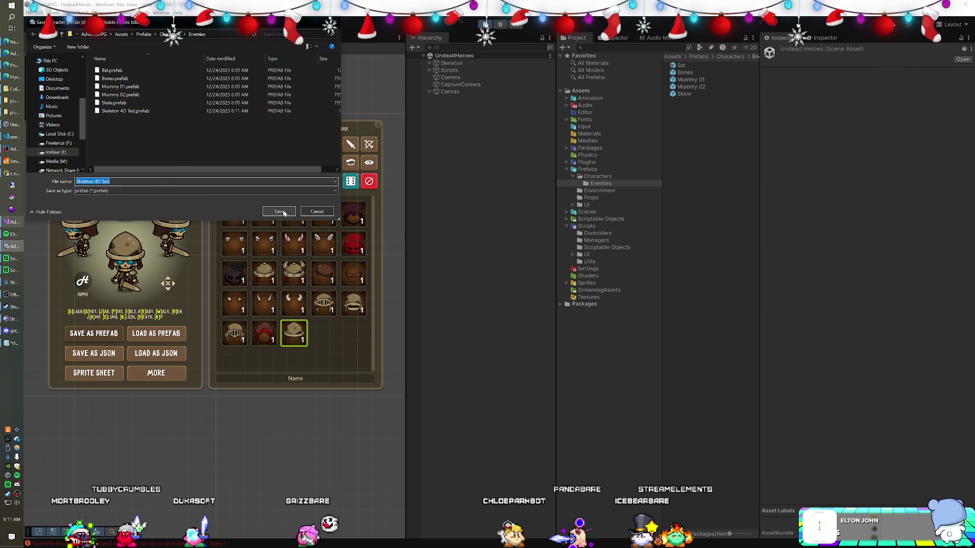
pyautogui.click(283, 213)
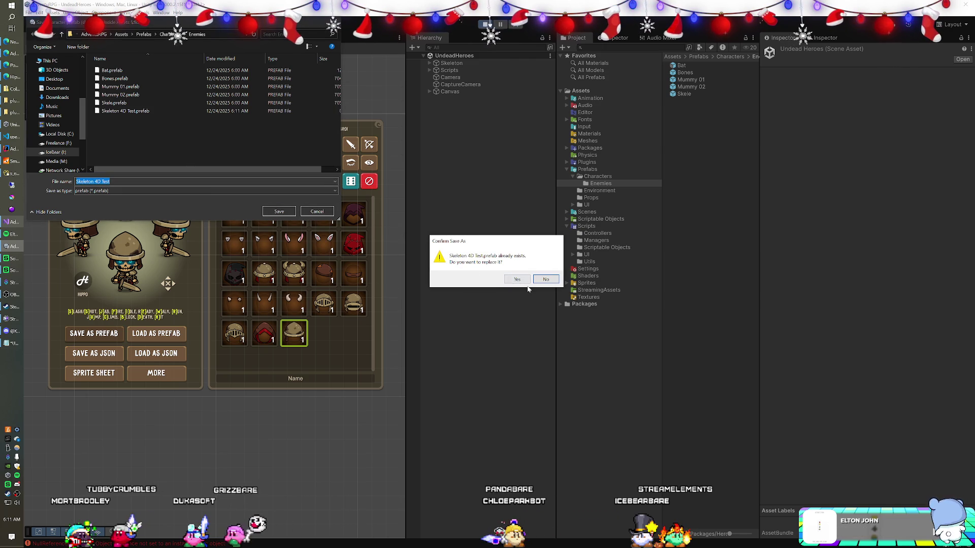
pyautogui.click(517, 280)
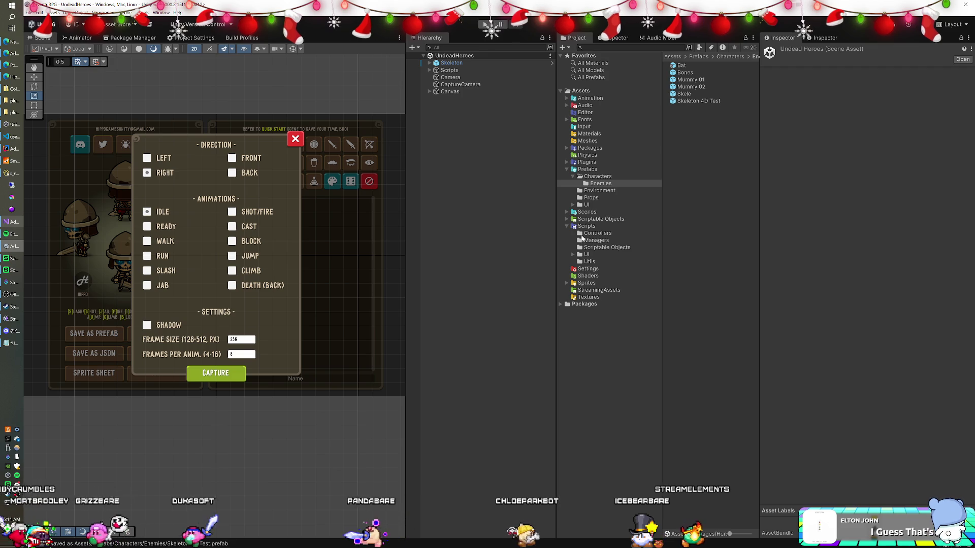
# Step: Open the 4.game scene and place the Skeleton 4D Test prefab from Characters/Enemies into it
pyautogui.click(586, 212)
pyautogui.doubleClick(685, 72)
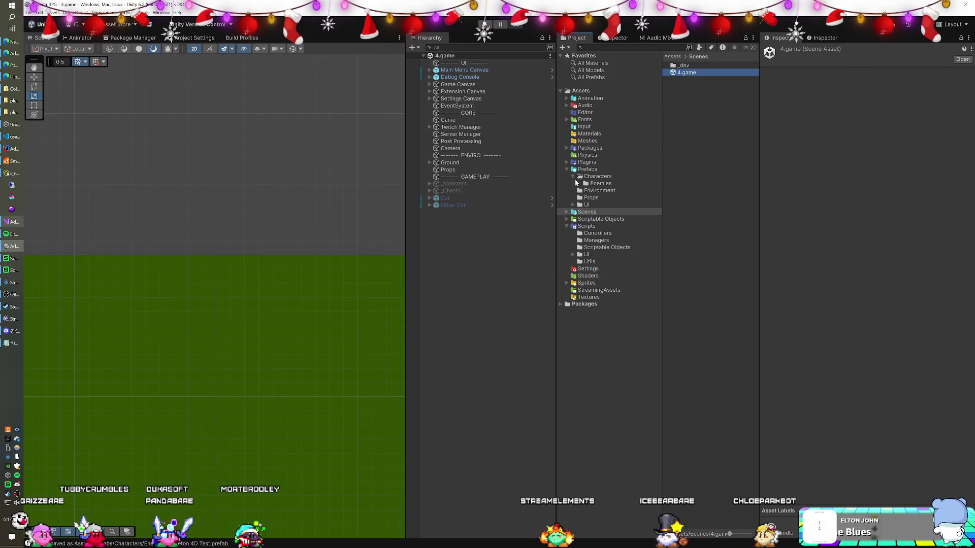
pyautogui.click(597, 176)
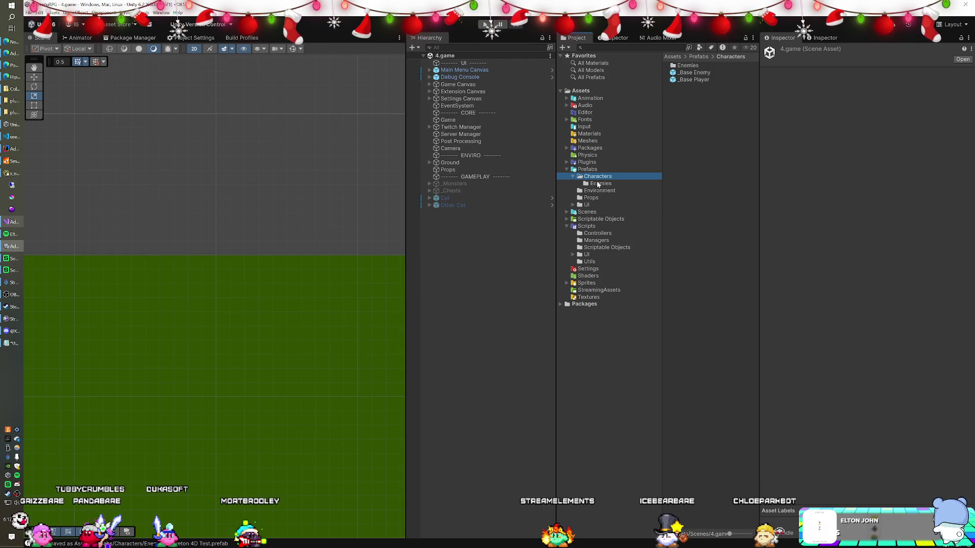
pyautogui.click(599, 184)
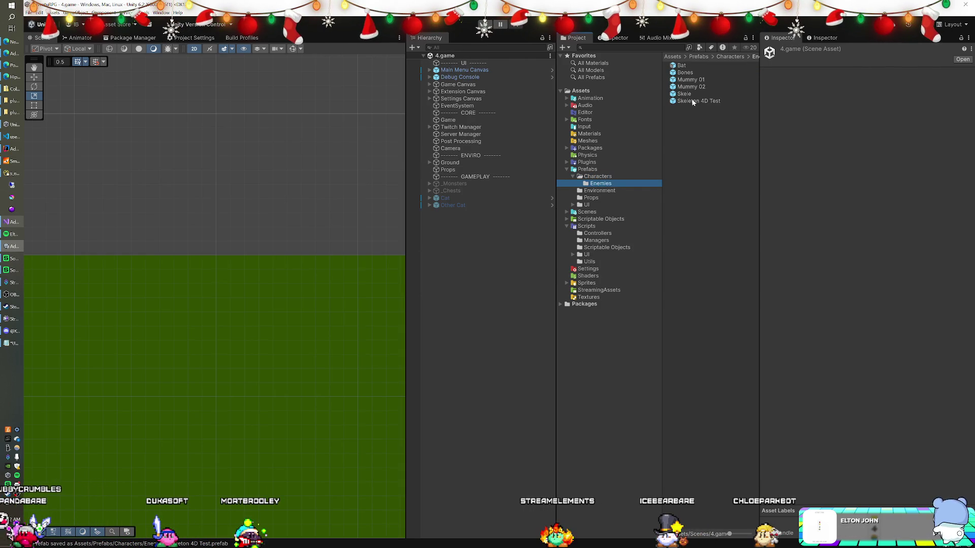
pyautogui.moveTo(465, 276); pyautogui.dragTo(465, 276)
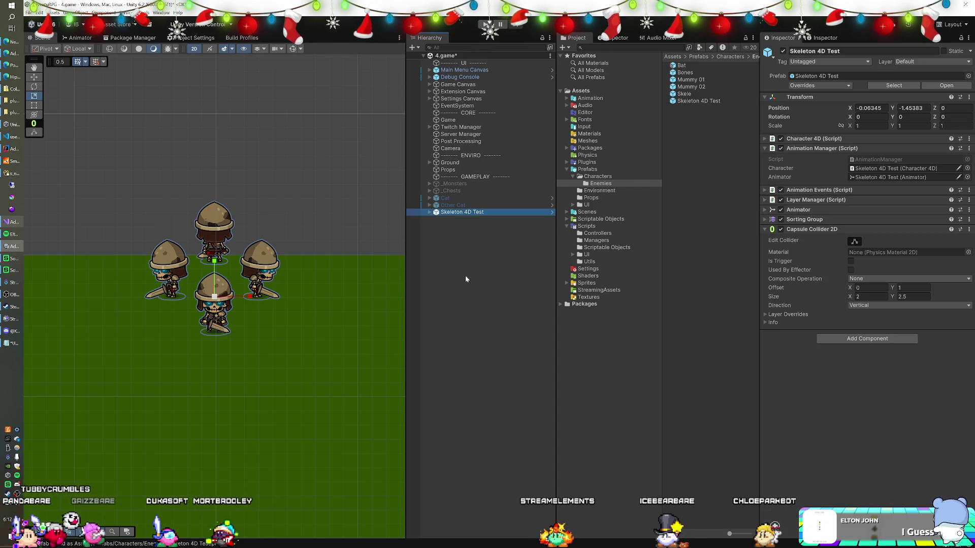
# Step: Expand the skeleton, disable its Character 4D script and collapse the Animation Manager
pyautogui.click(428, 211)
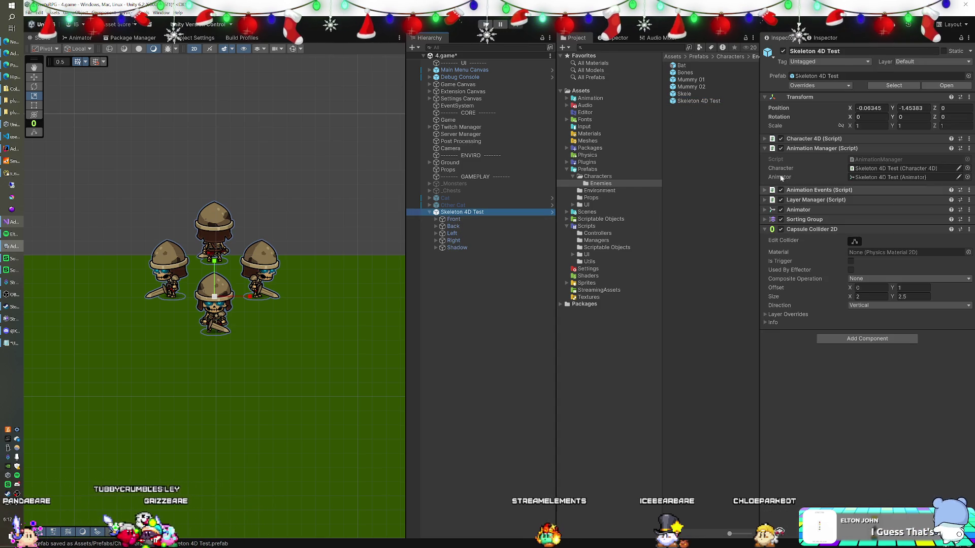
pyautogui.rightClick(801, 142)
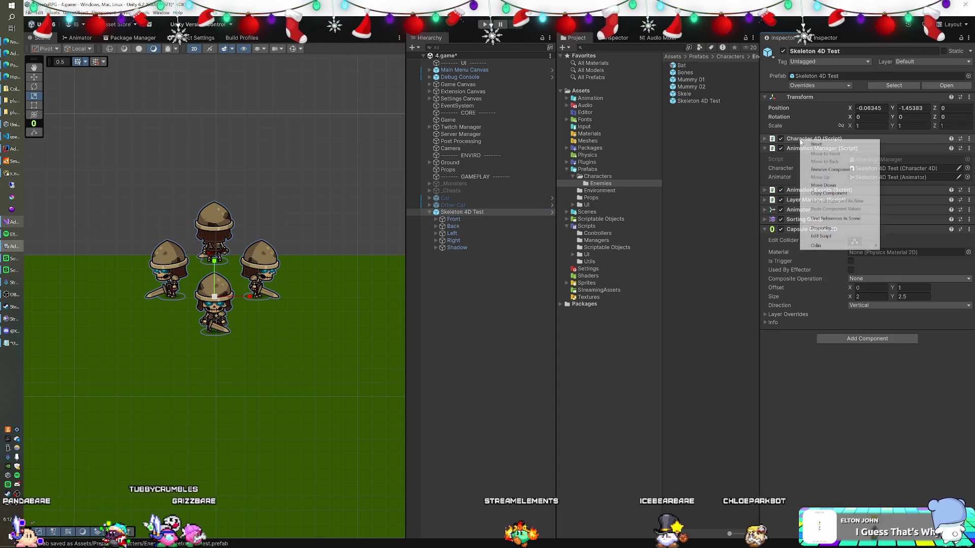
pyautogui.click(781, 139)
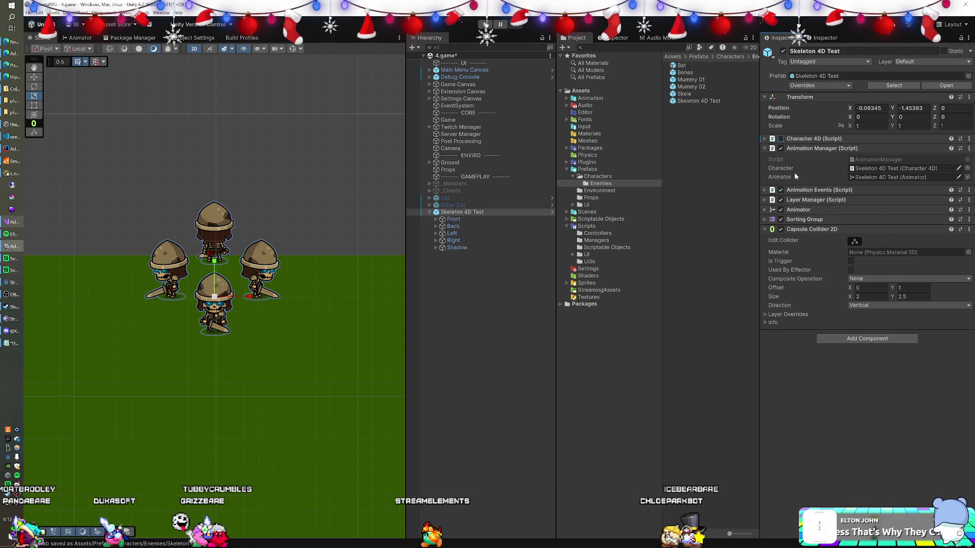
pyautogui.click(764, 148)
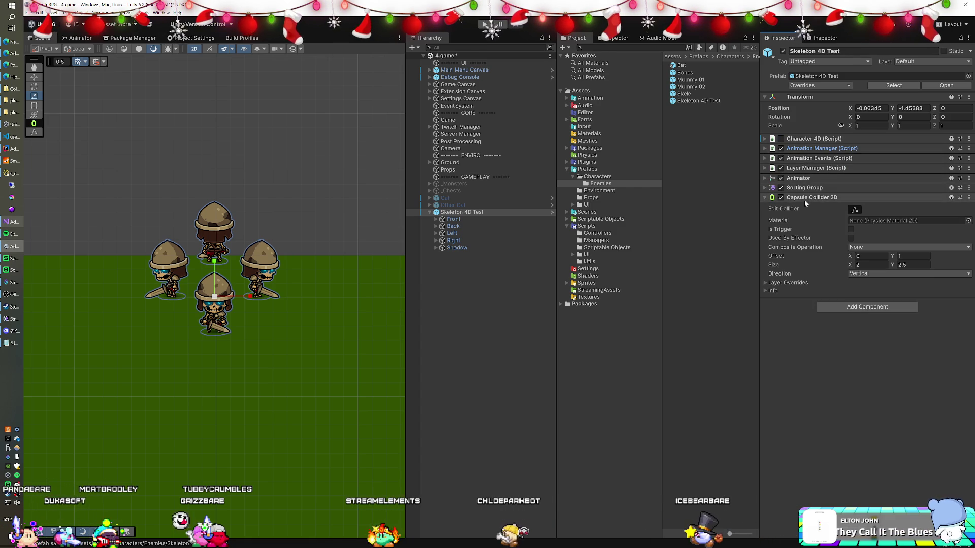
pyautogui.click(827, 308)
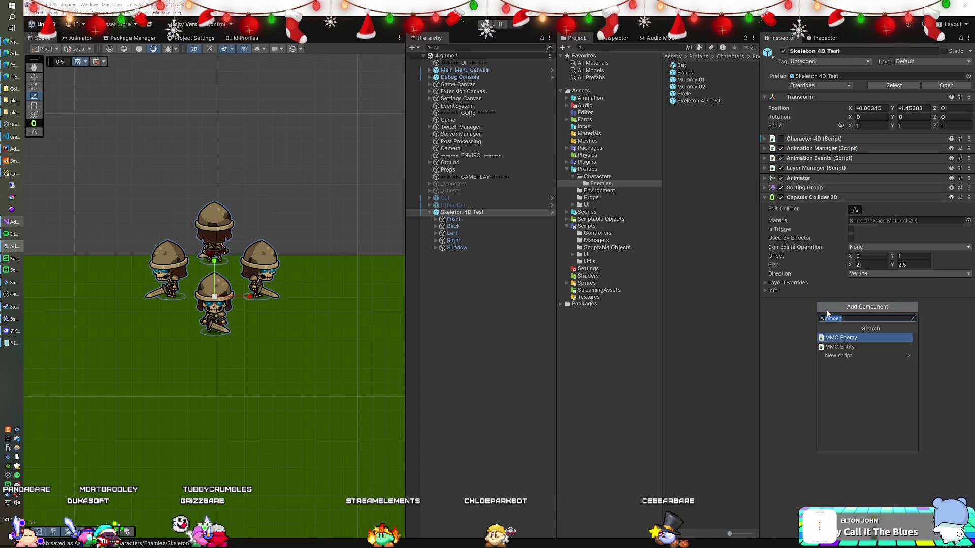
# Step: Add the MMO Enemy script to Skeleton 4D Test and expand the Monster script's fields
pyautogui.click(834, 339)
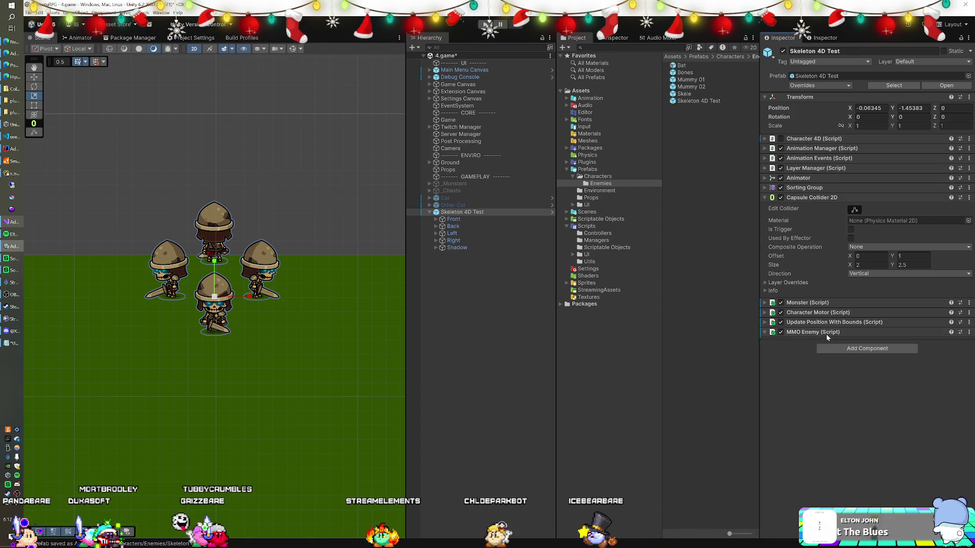
pyautogui.click(769, 303)
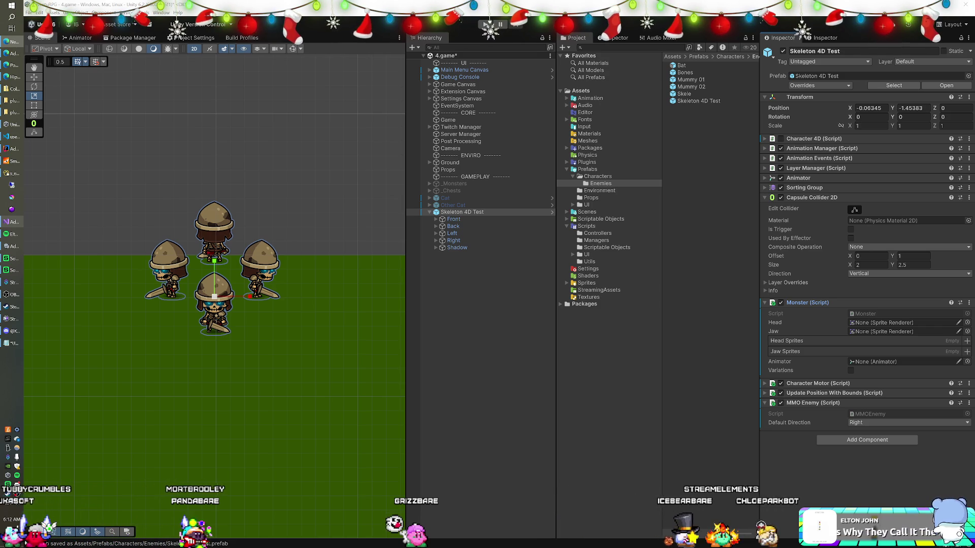
pyautogui.click(453, 219)
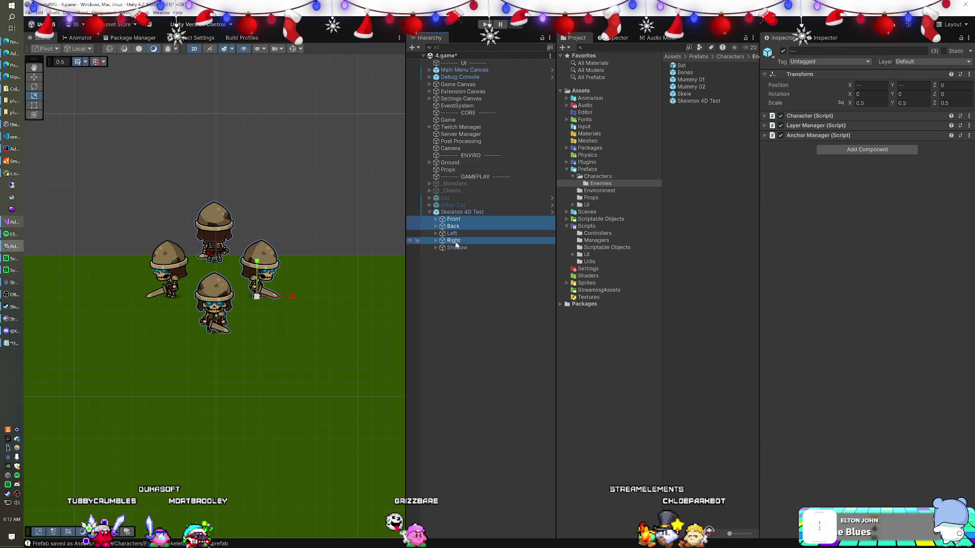
# Step: Delete the Front, Back, Right and Shadow children, leaving only the Left child
pyautogui.keyDown('ctrl'); pyautogui.click(452, 234); pyautogui.keyUp('ctrl')
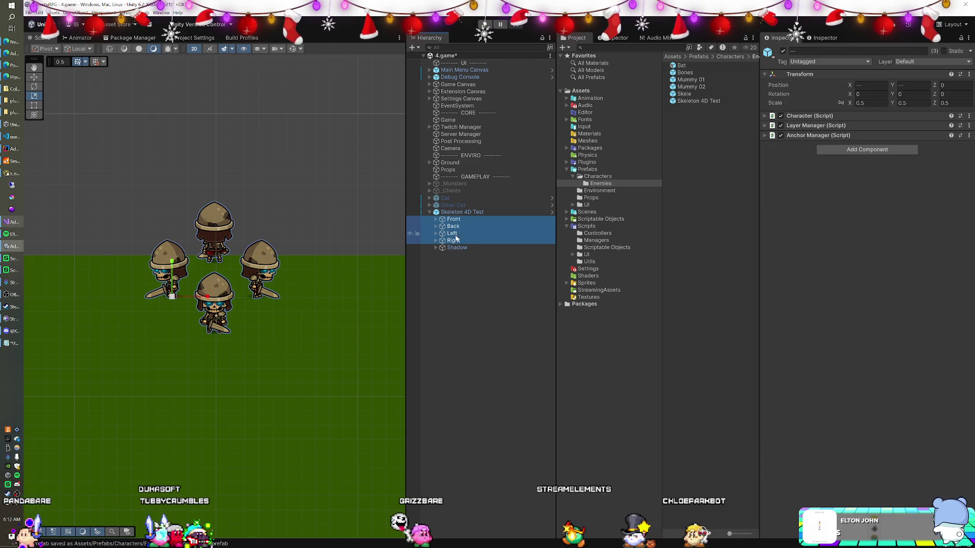
pyautogui.keyDown('ctrl'); pyautogui.click(455, 241); pyautogui.keyUp('ctrl')
pyautogui.keyDown('ctrl'); pyautogui.click(454, 248); pyautogui.keyUp('ctrl')
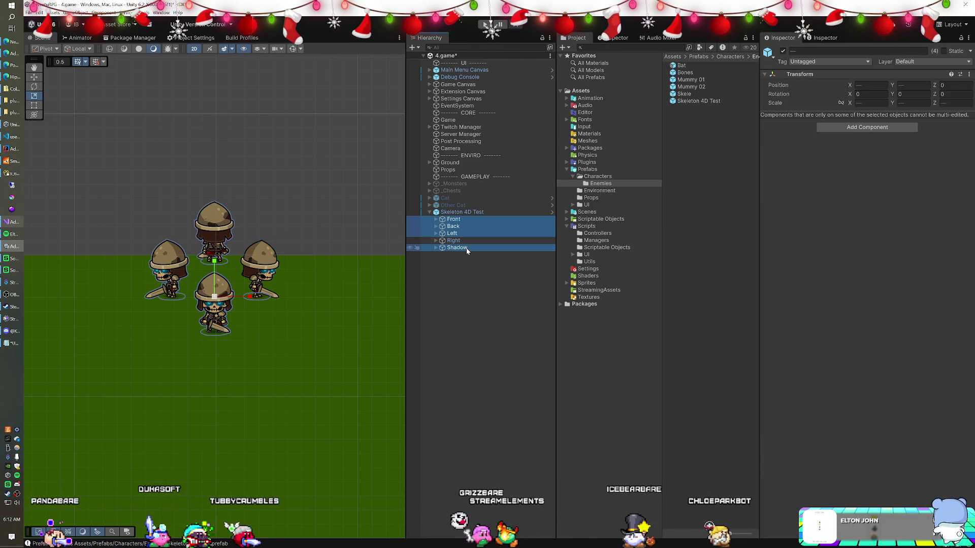
pyautogui.press('Delete')
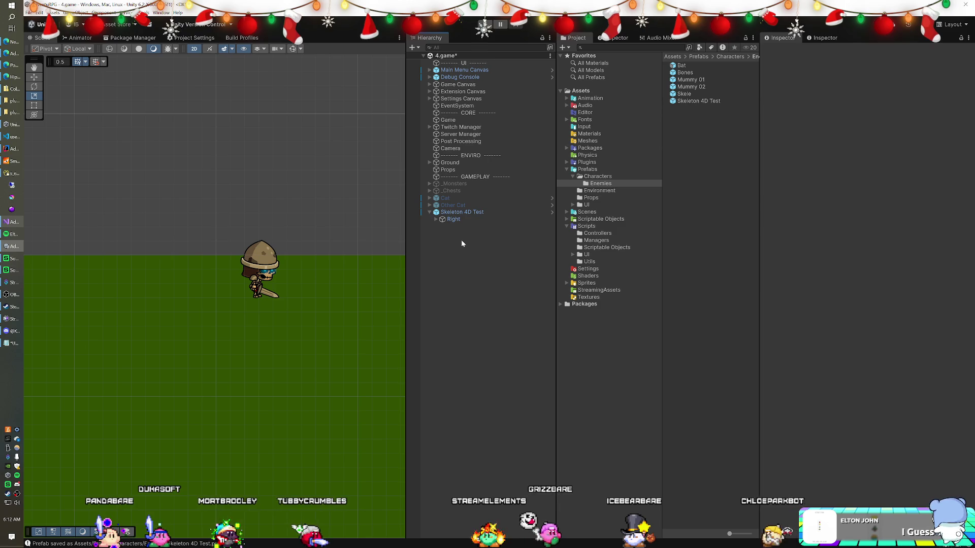
pyautogui.hotkey('ctrl', 'z')
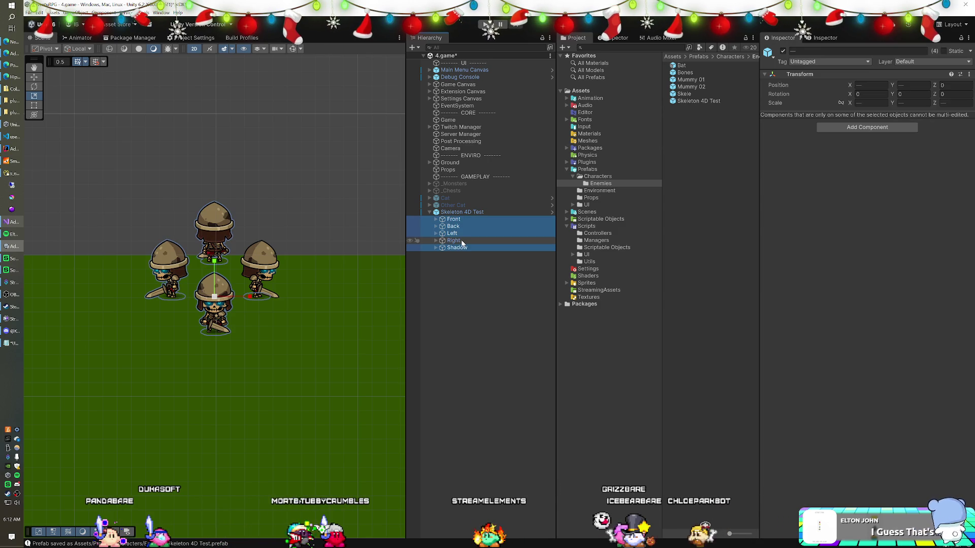
pyautogui.keyDown('ctrl'); pyautogui.click(460, 240); pyautogui.keyUp('ctrl')
pyautogui.keyDown('ctrl'); pyautogui.click(459, 233); pyautogui.keyUp('ctrl')
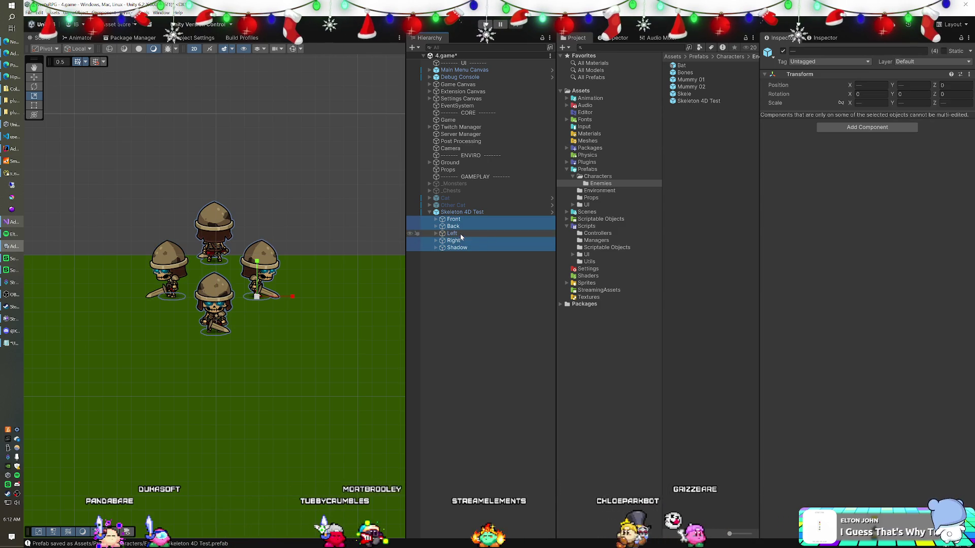
pyautogui.press('Delete')
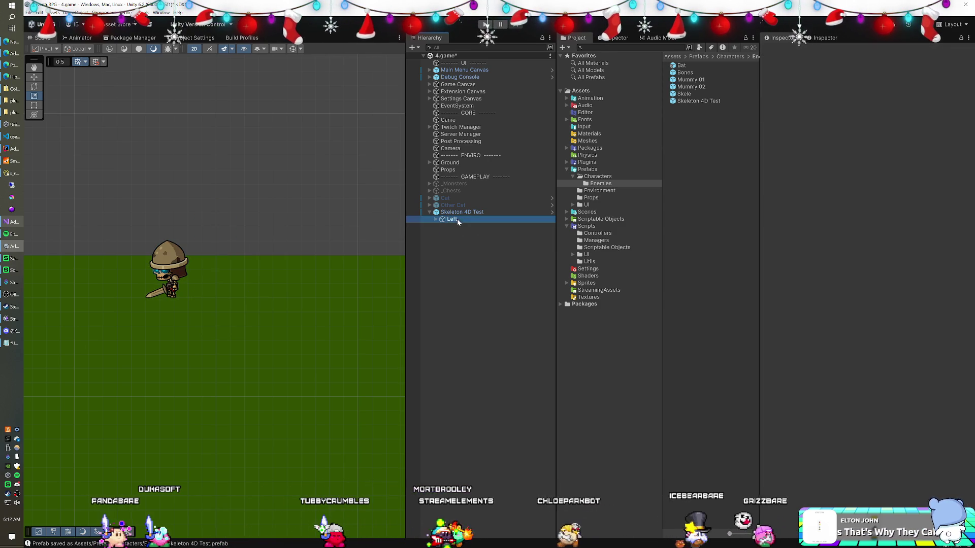
# Step: Set the Left child's Transform Position X to 0
pyautogui.click(457, 219)
pyautogui.click(871, 84)
pyautogui.write('0')
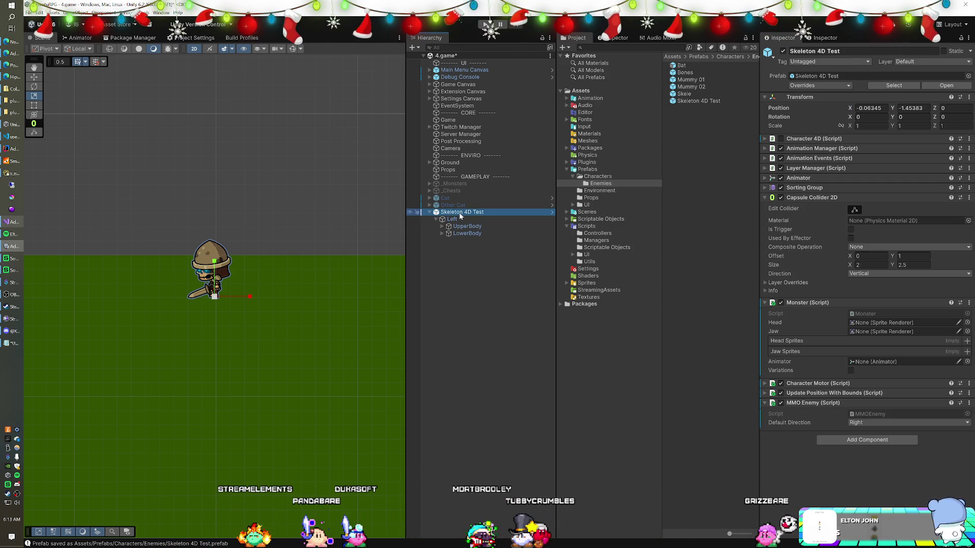
# Step: Inspect the state graph of the Animator's HeroEditor4D Controller, then reselect Skeleton 4D Test in the scene
pyautogui.rightClick(807, 180)
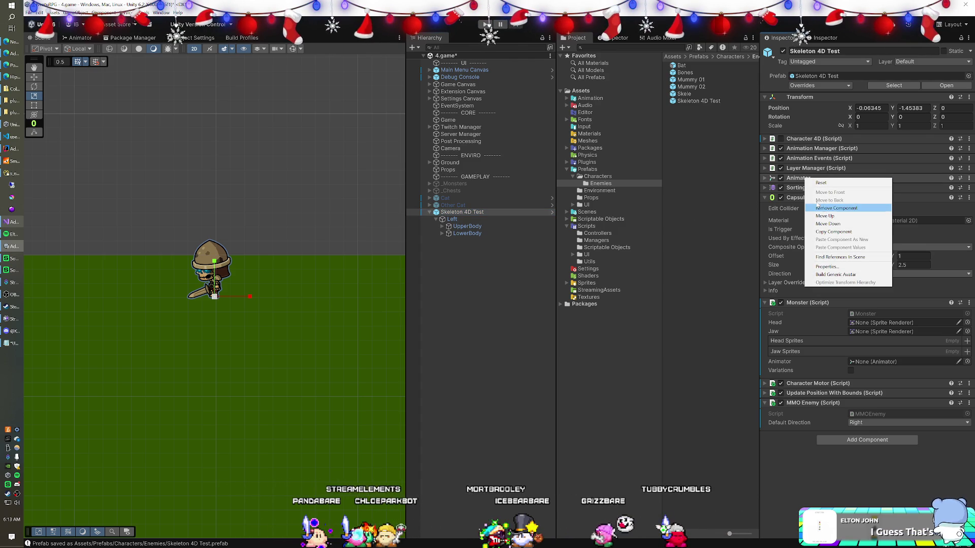
pyautogui.click(766, 177)
pyautogui.click(766, 176)
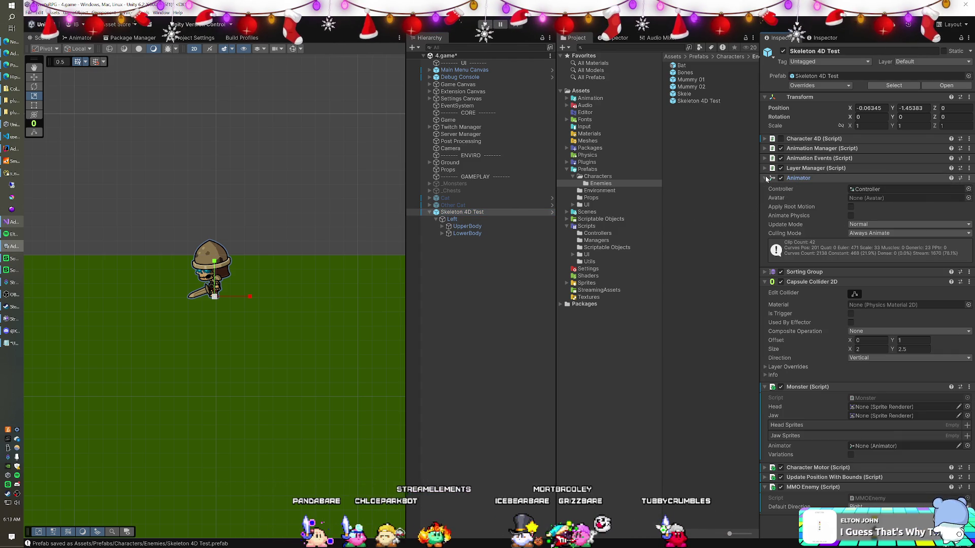
pyautogui.click(873, 190)
pyautogui.click(675, 94)
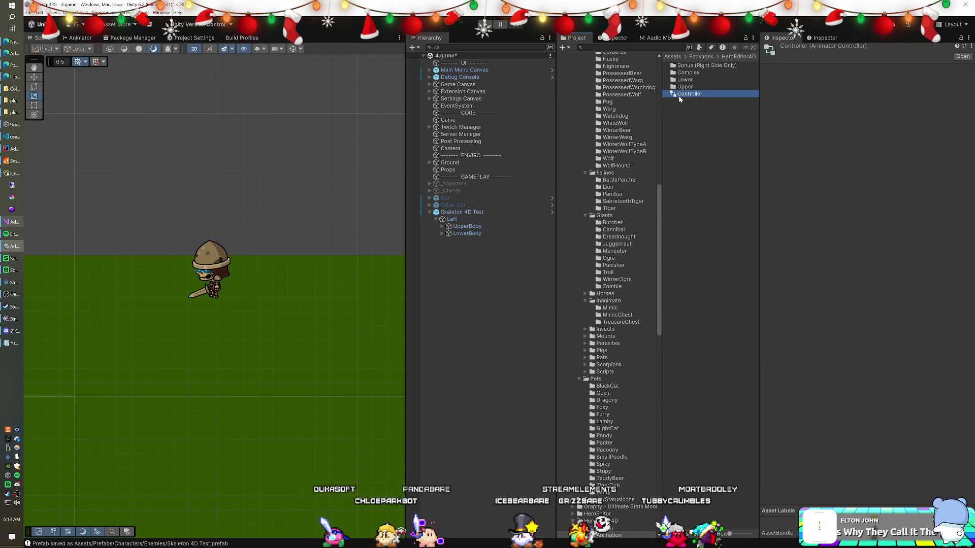
pyautogui.click(87, 39)
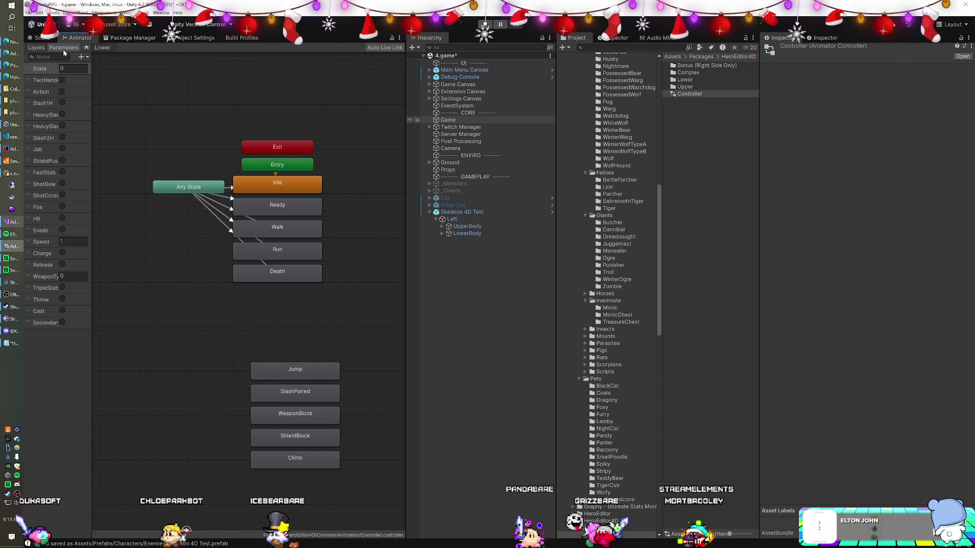
pyautogui.click(40, 37)
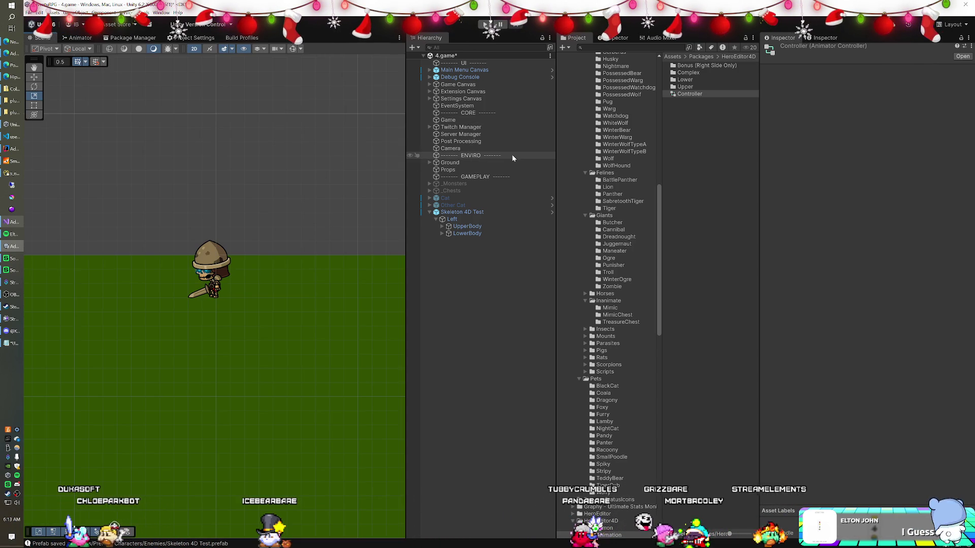
pyautogui.click(469, 212)
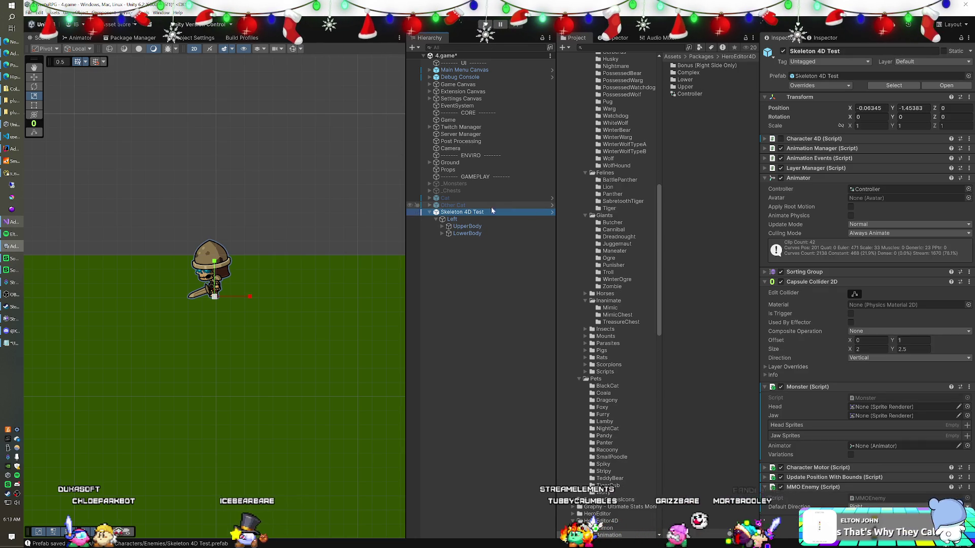
# Step: Assign the skeleton's Animator and its Head object to the Monster script's Animator and Head fields
pyautogui.moveTo(459, 213); pyautogui.dragTo(874, 441)
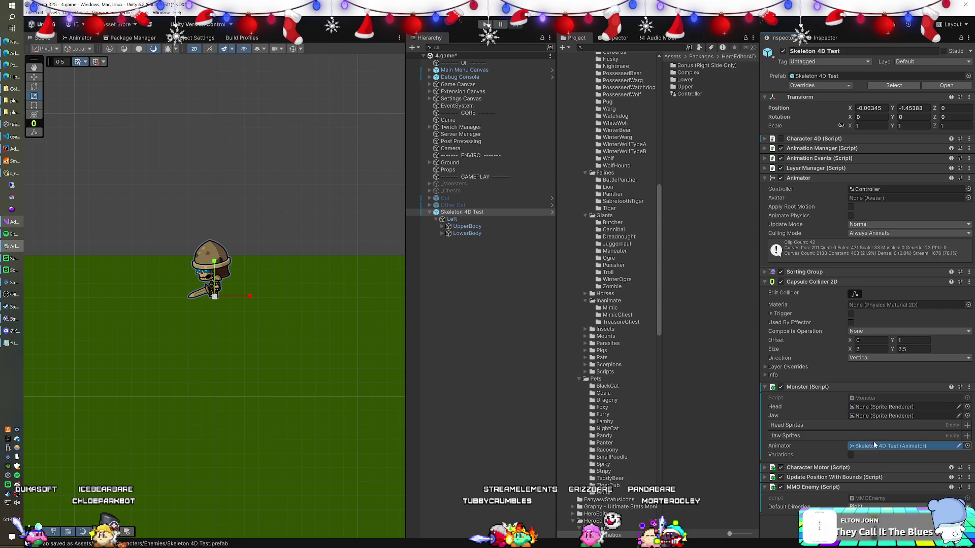
pyautogui.click(442, 227)
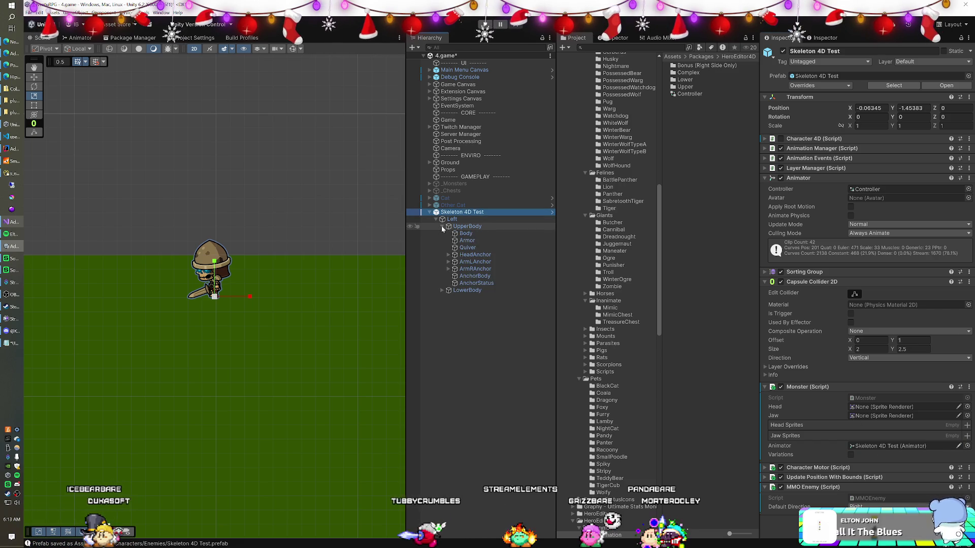
pyautogui.click(448, 255)
pyautogui.moveTo(471, 261)
pyautogui.mouseDown()
pyautogui.moveTo(559, 305)
pyautogui.moveTo(868, 411)
pyautogui.mouseUp()
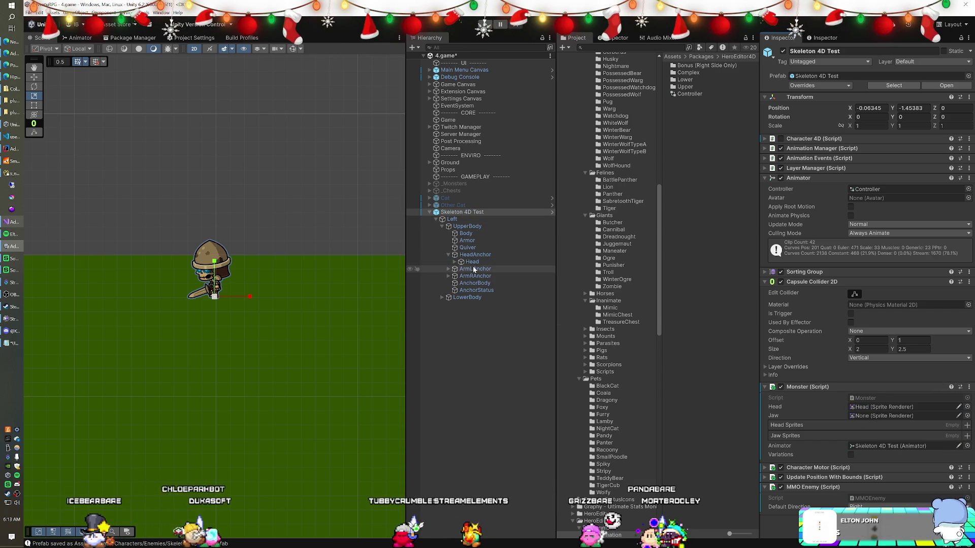
# Step: Assign the Head's Mouth part to the Monster script's Jaw field and collapse the hierarchy
pyautogui.click(455, 261)
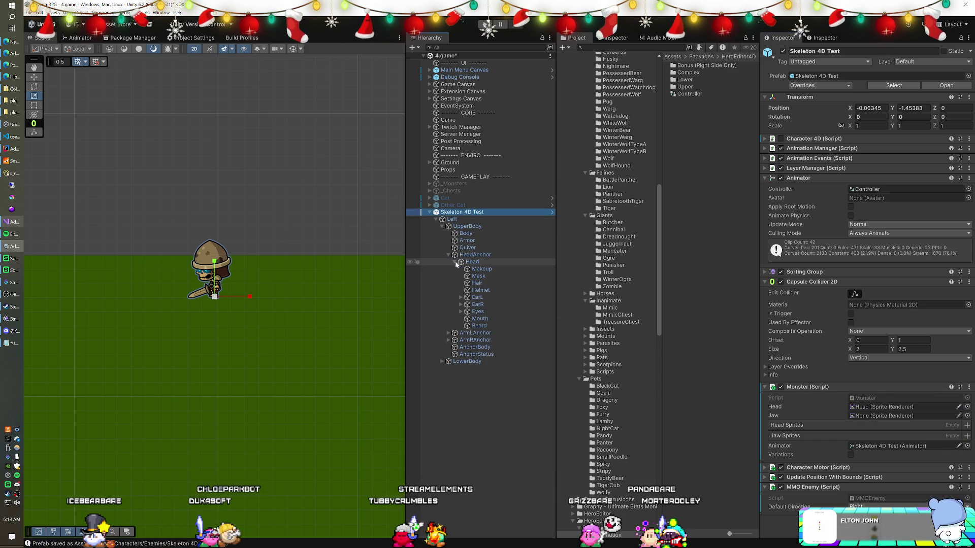
pyautogui.click(479, 319)
pyautogui.moveTo(479, 319); pyautogui.dragTo(866, 415)
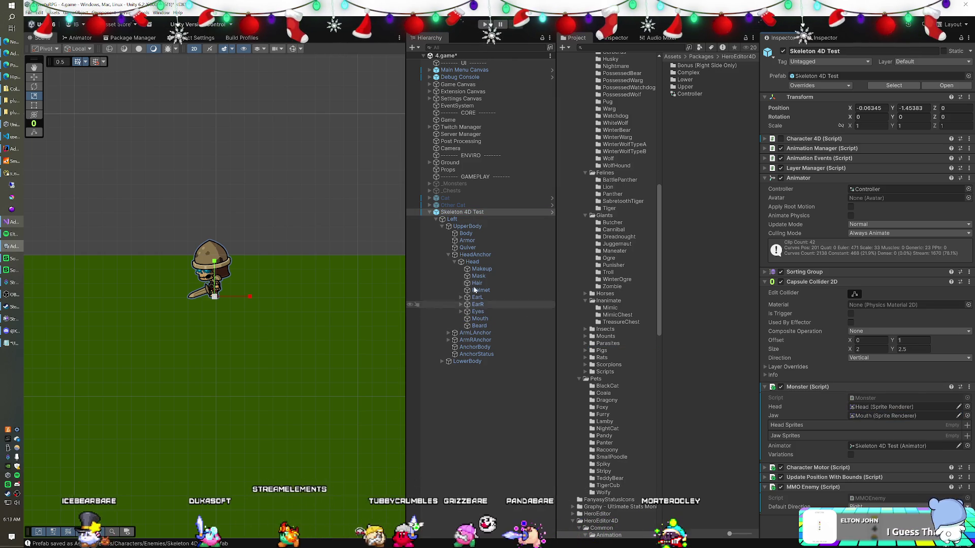
pyautogui.click(448, 254)
pyautogui.click(435, 219)
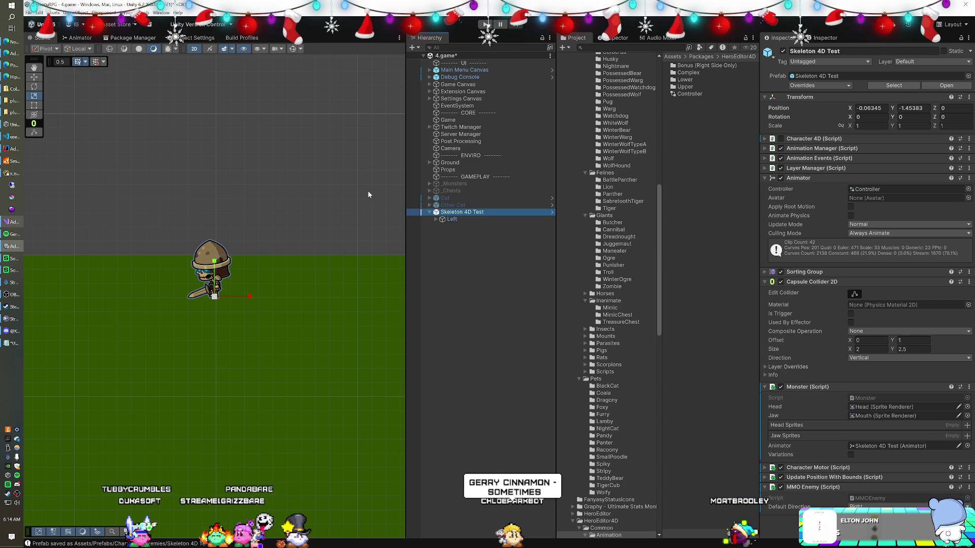
pyautogui.scroll(15, 632, 207)
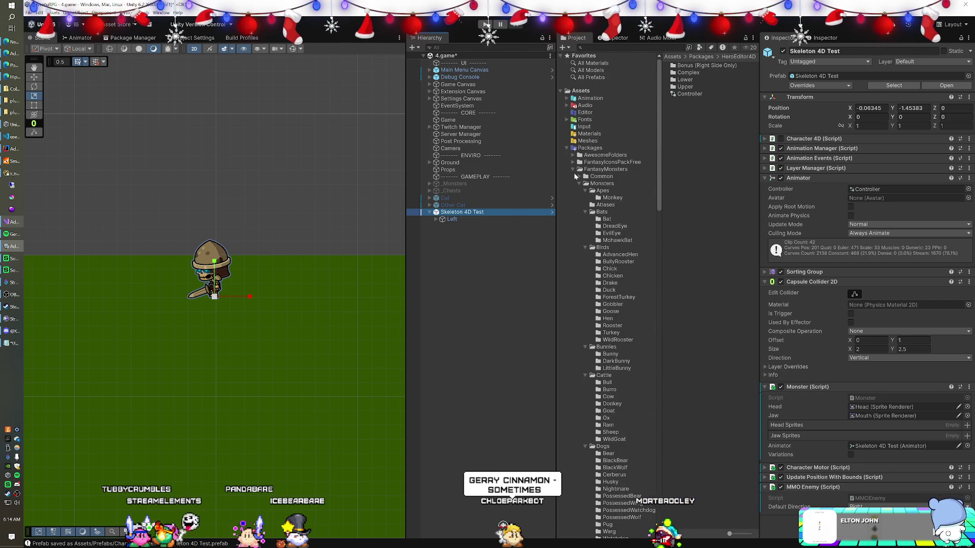
# Step: Add the Character Canvas prefab from Prefabs/UI under Skeleton 4D Test
pyautogui.click(567, 149)
pyautogui.click(587, 205)
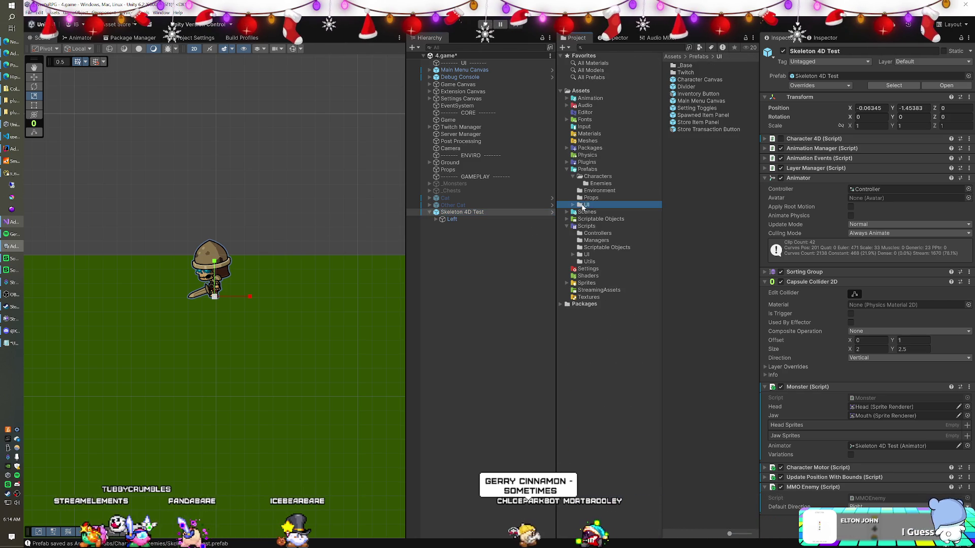
pyautogui.moveTo(689, 95); pyautogui.dragTo(456, 217)
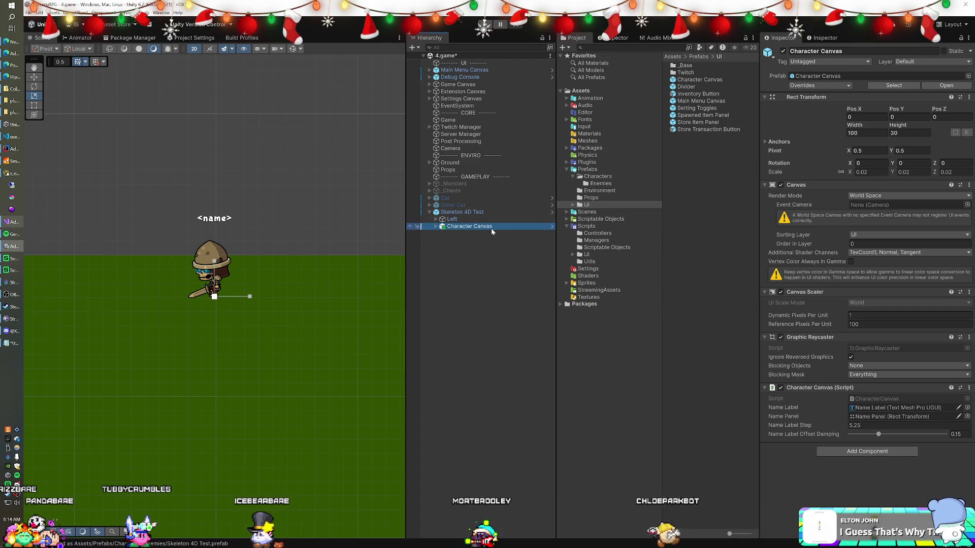
# Step: Colour the Character Canvas Name Label text red, then reselect Skeleton 4D Test
pyautogui.click(441, 233)
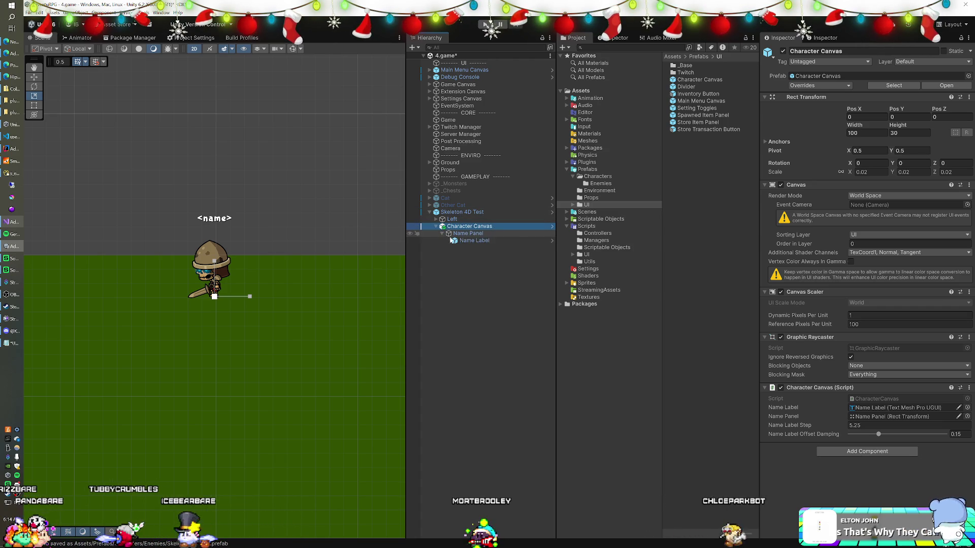
pyautogui.click(474, 240)
pyautogui.click(859, 343)
pyautogui.click(914, 304)
pyautogui.click(956, 252)
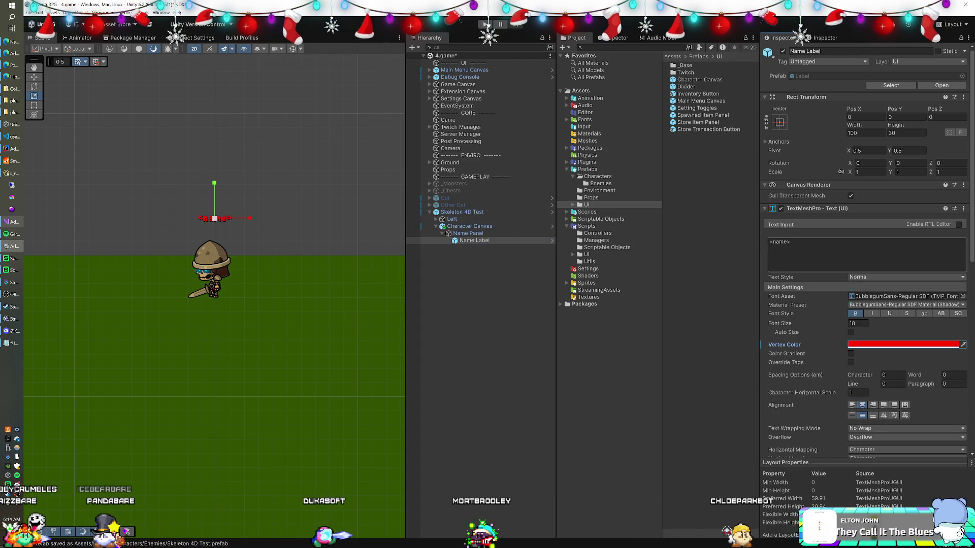
pyautogui.click(477, 226)
pyautogui.click(471, 213)
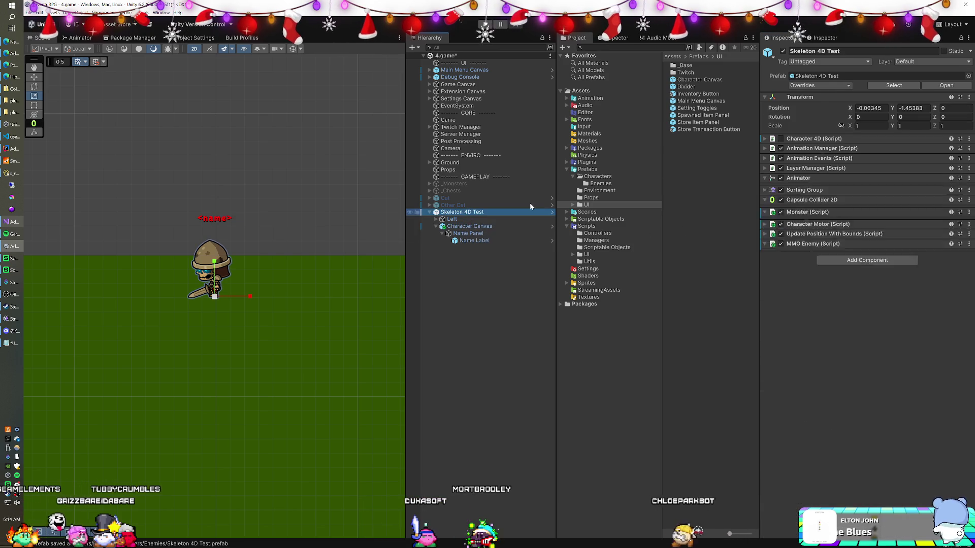
pyautogui.click(919, 63)
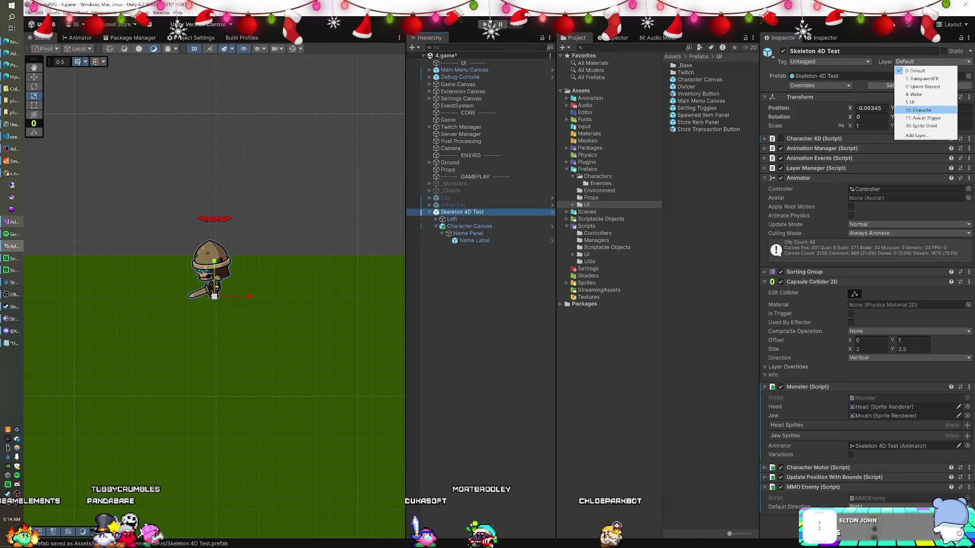
# Step: Set the skeleton's layer to Character, its Sorting Group to Enemies, and apply all prefab overrides
pyautogui.click(919, 111)
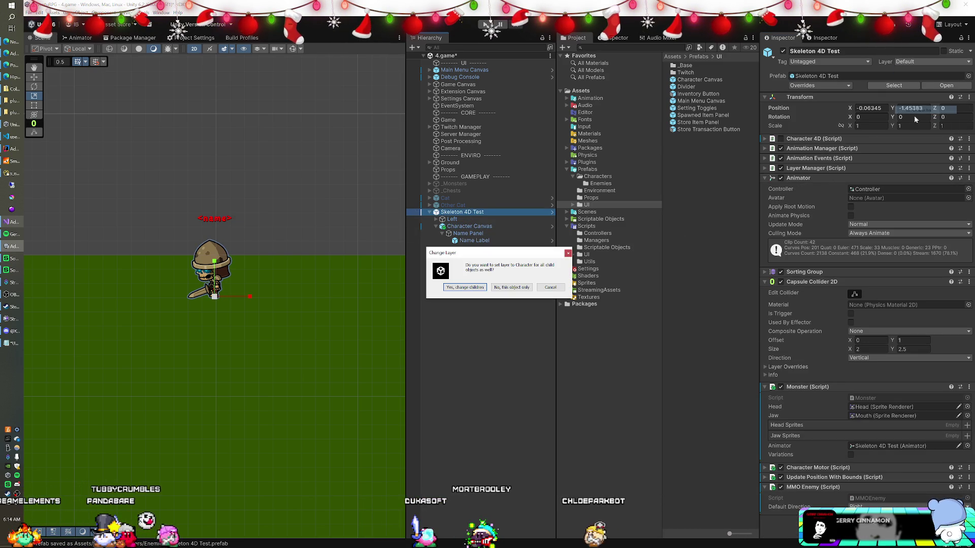
pyautogui.click(528, 287)
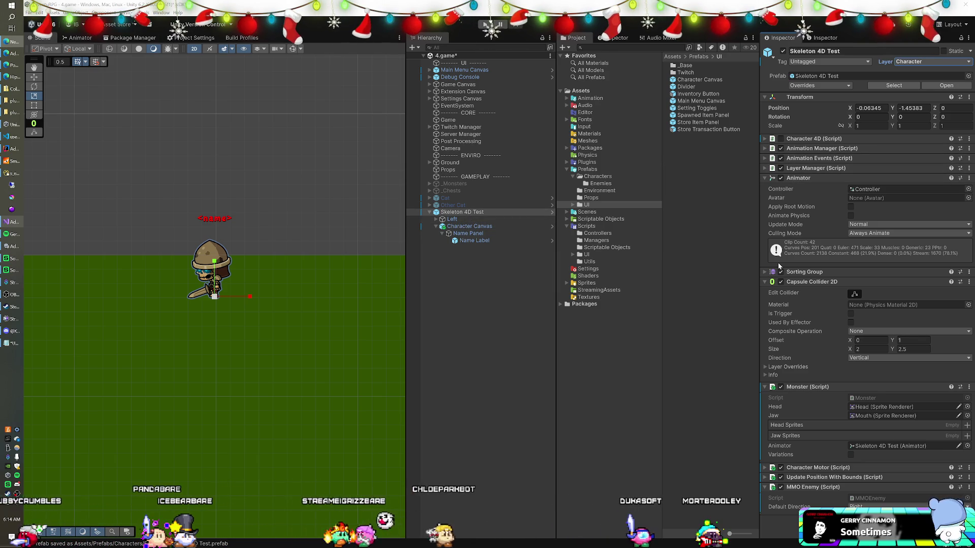
pyautogui.click(813, 272)
pyautogui.click(871, 283)
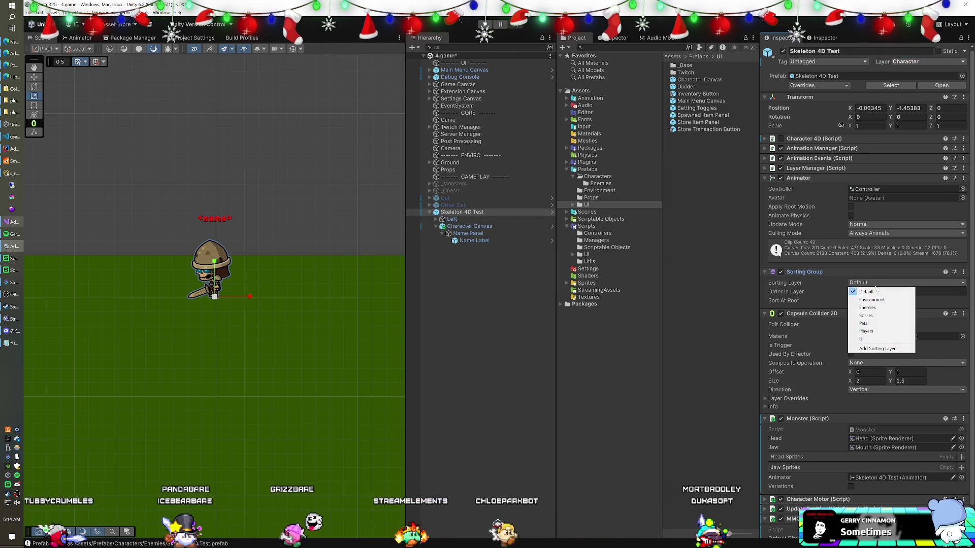
pyautogui.click(868, 308)
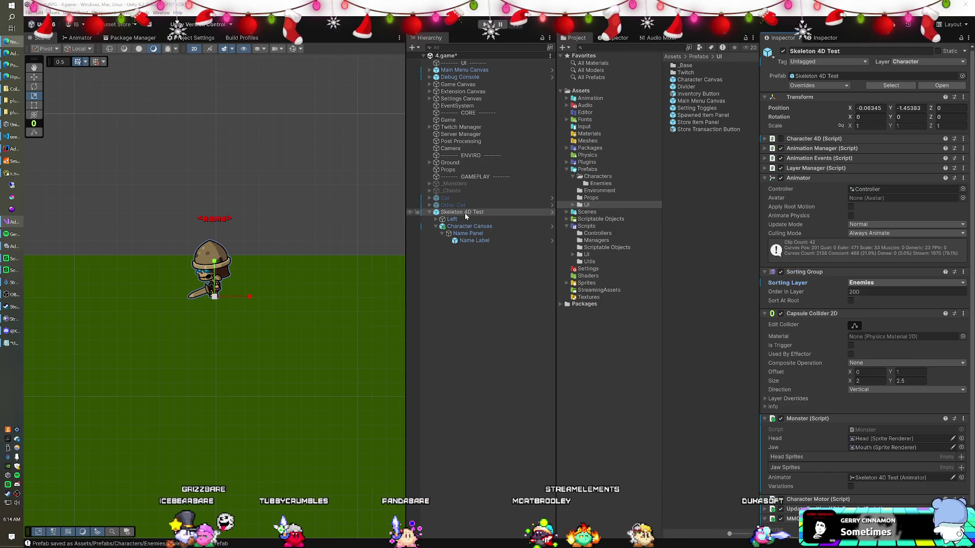
pyautogui.click(822, 87)
pyautogui.click(880, 236)
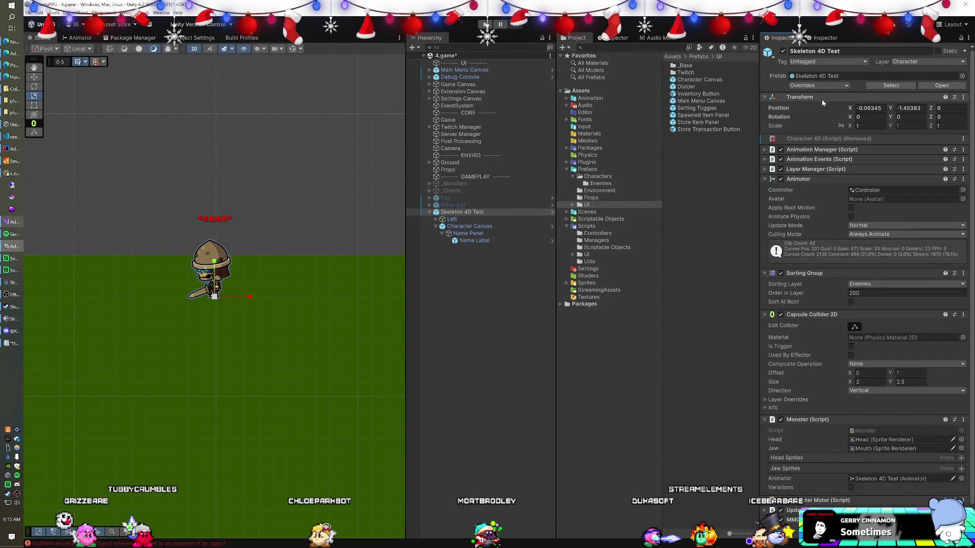
# Step: Apply all prefab overrides on Skeleton 4D Test, then compare its Animation Manager override with the prefab
pyautogui.click(825, 86)
pyautogui.click(878, 156)
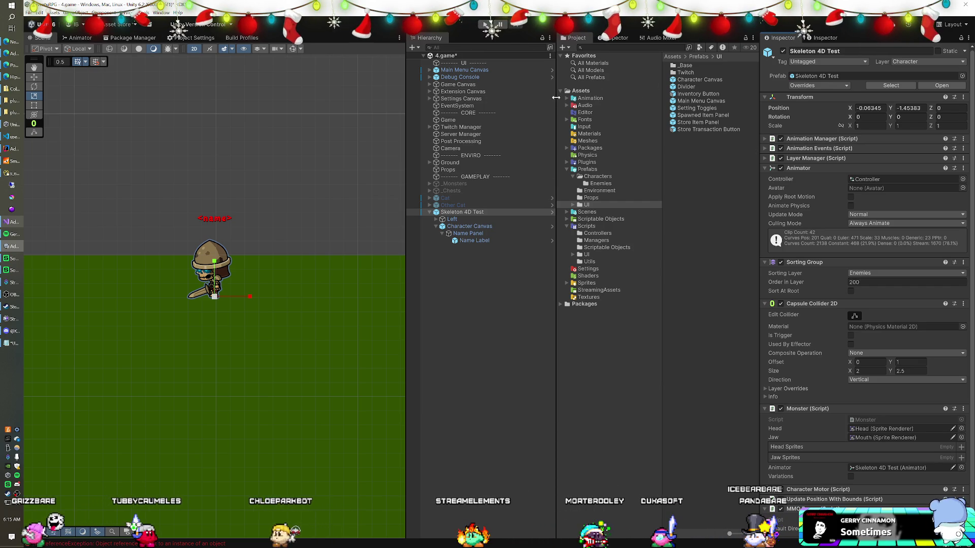
pyautogui.click(593, 90)
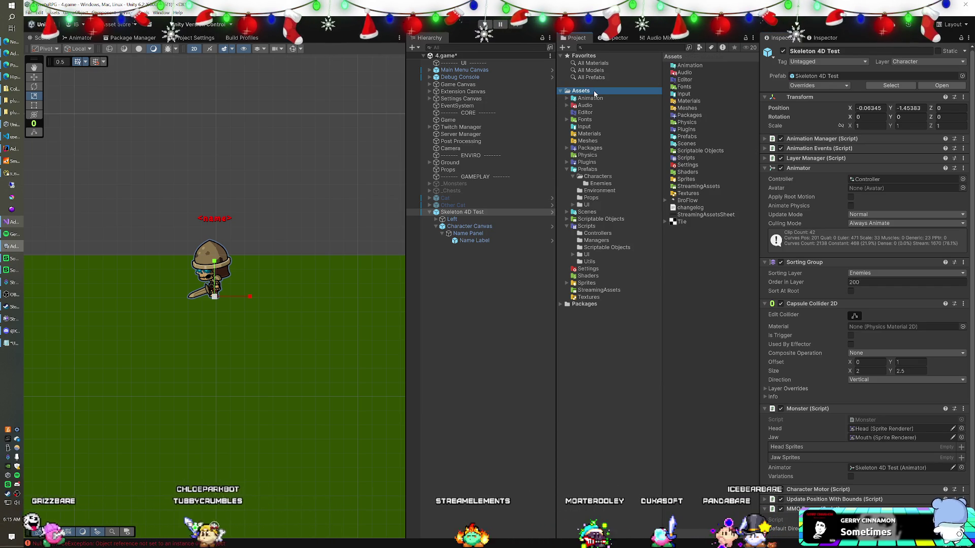
pyautogui.click(457, 120)
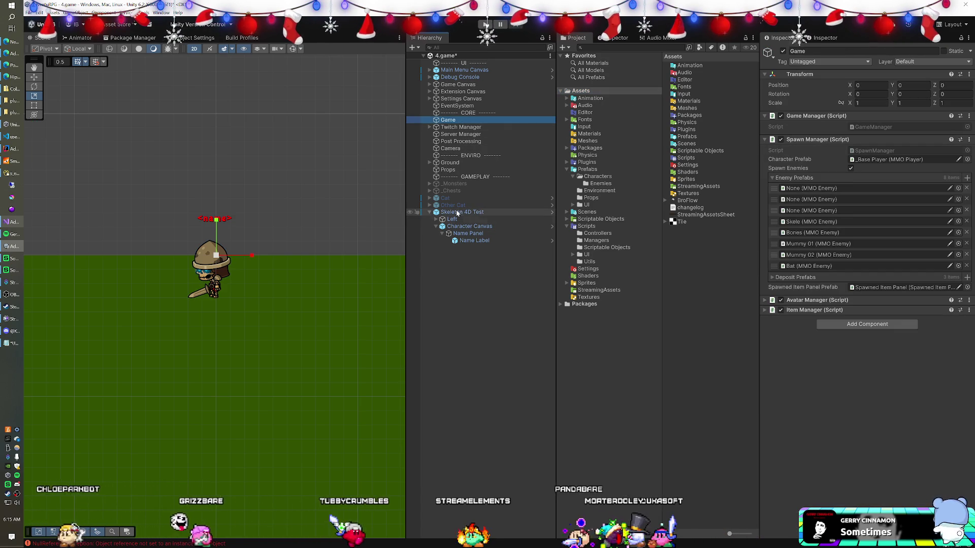
pyautogui.click(494, 212)
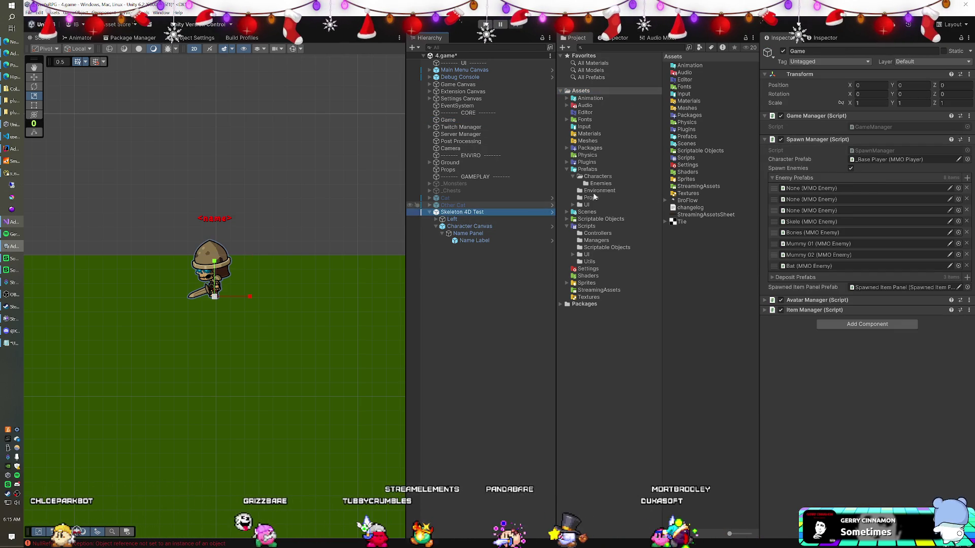
pyautogui.click(807, 87)
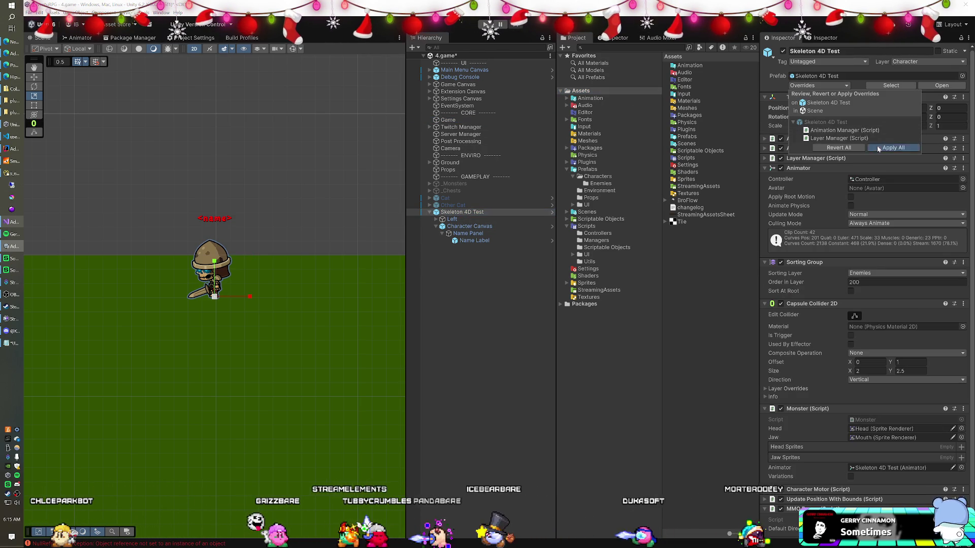
pyautogui.press('Escape')
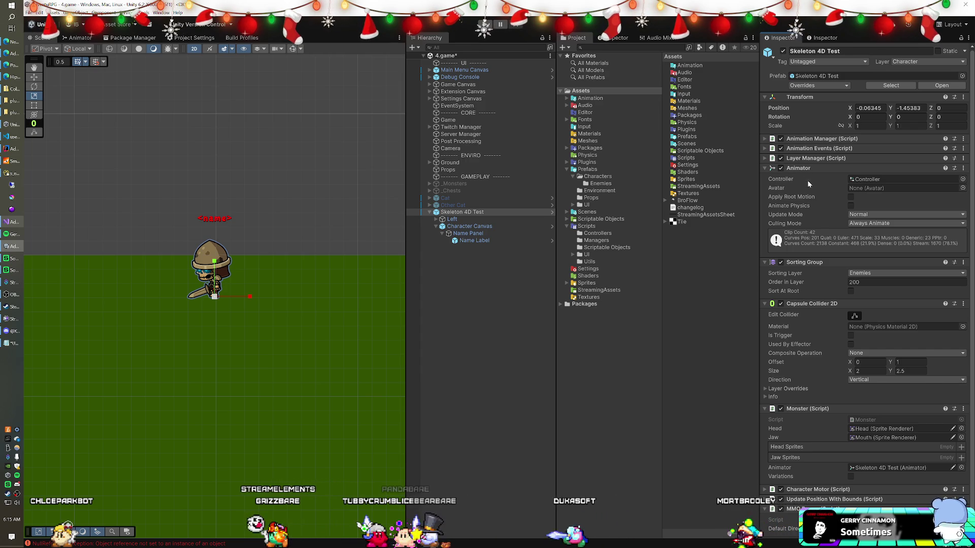
pyautogui.click(818, 85)
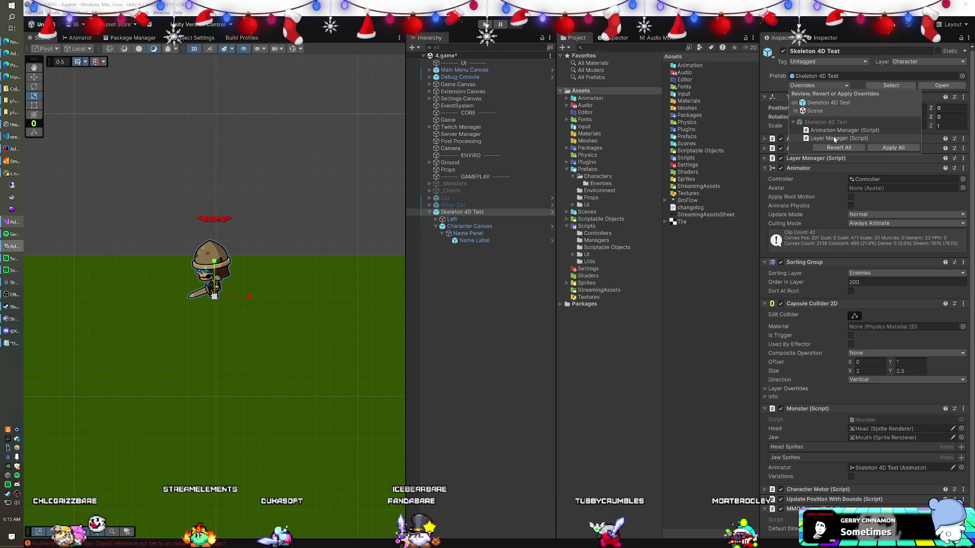
pyautogui.click(830, 131)
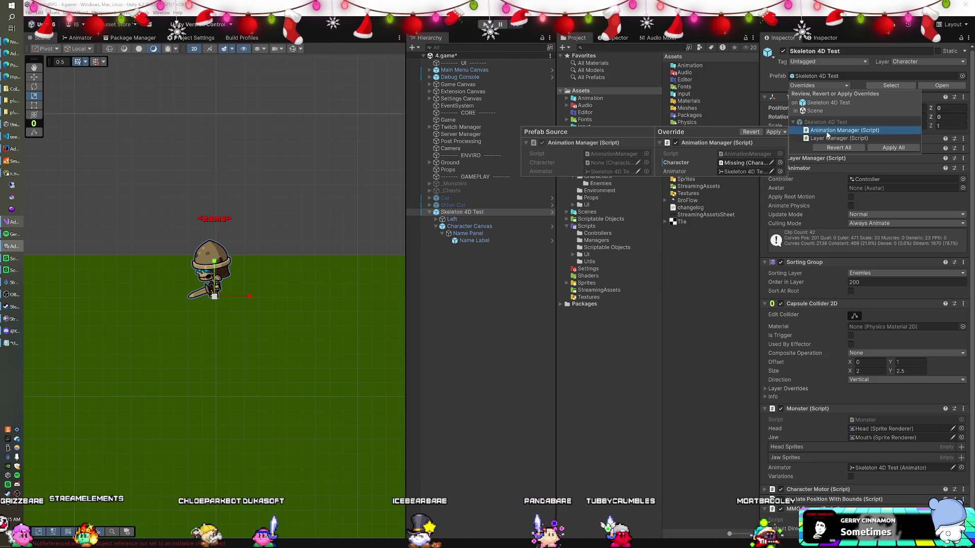
pyautogui.click(525, 261)
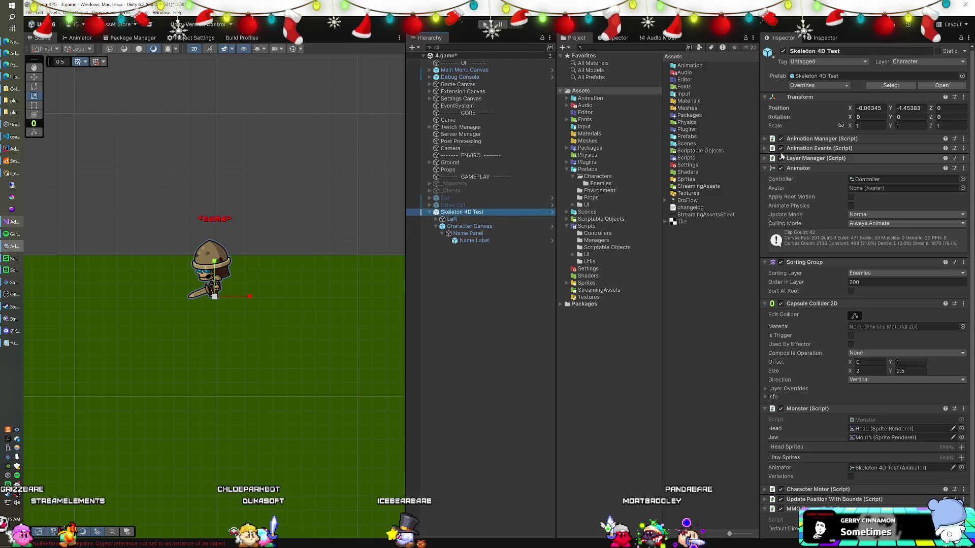
# Step: Remove the Animation Manager component from Skeleton 4D Test and apply the removal to the prefab
pyautogui.click(764, 139)
pyautogui.click(861, 159)
pyautogui.rightClick(816, 140)
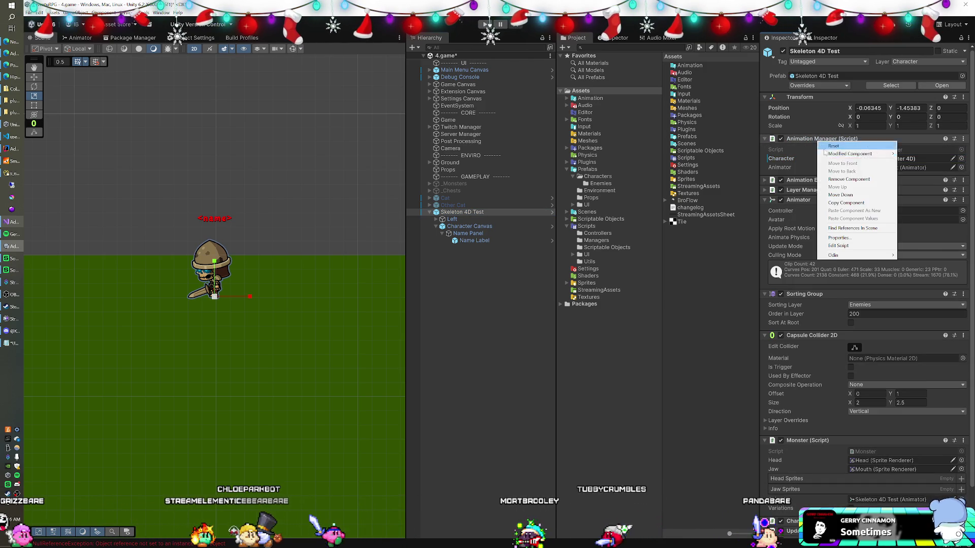
pyautogui.click(838, 179)
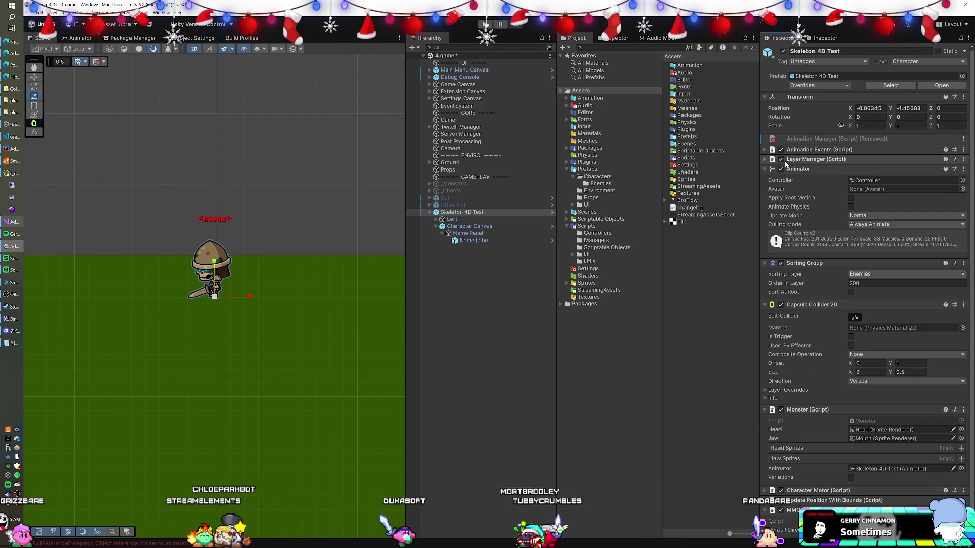
pyautogui.click(808, 85)
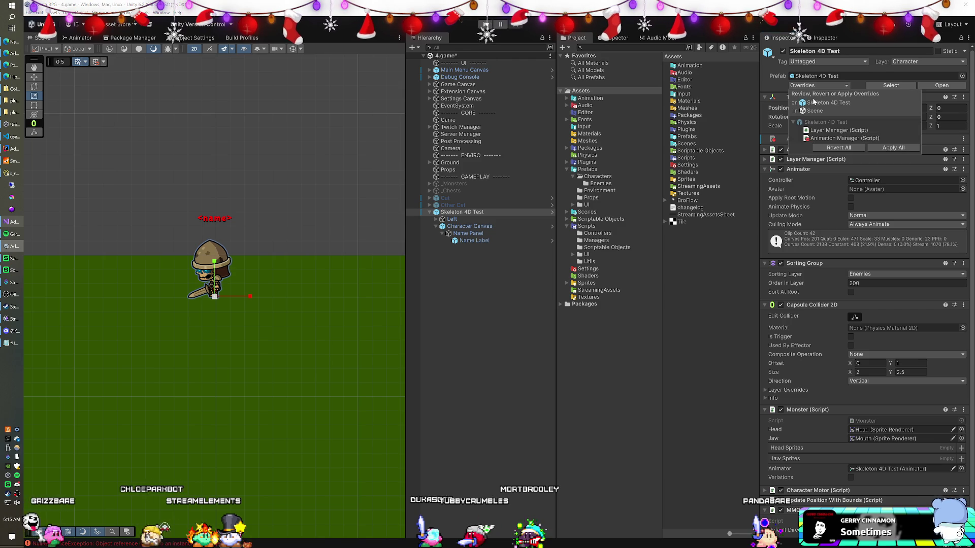
pyautogui.click(877, 148)
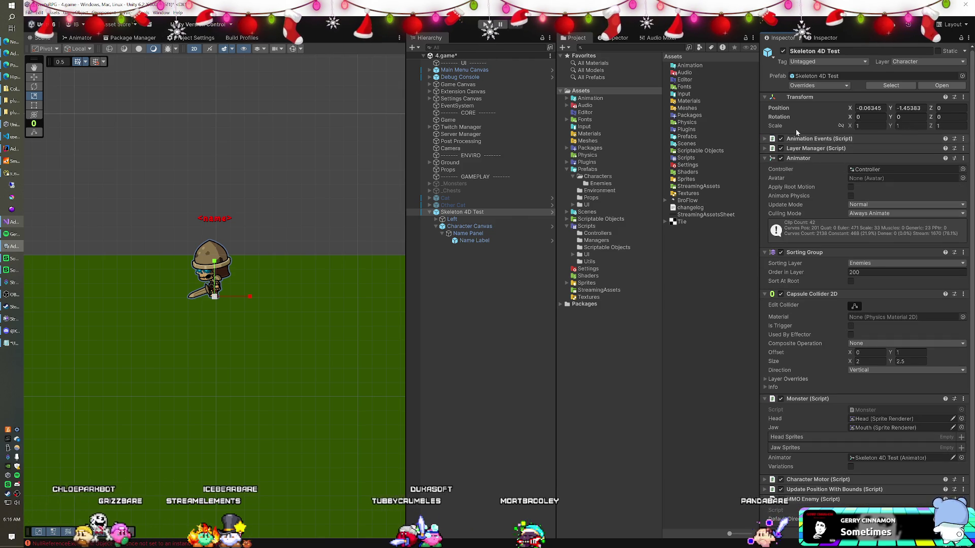
# Step: Remove the Layer Manager component and apply that removal to the Skeleton 4D Test prefab
pyautogui.click(808, 86)
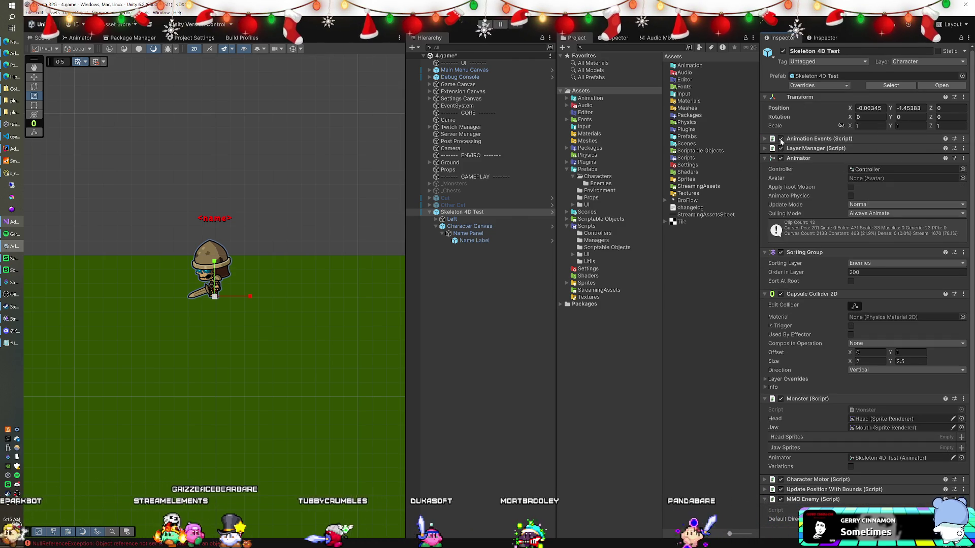
pyautogui.click(765, 148)
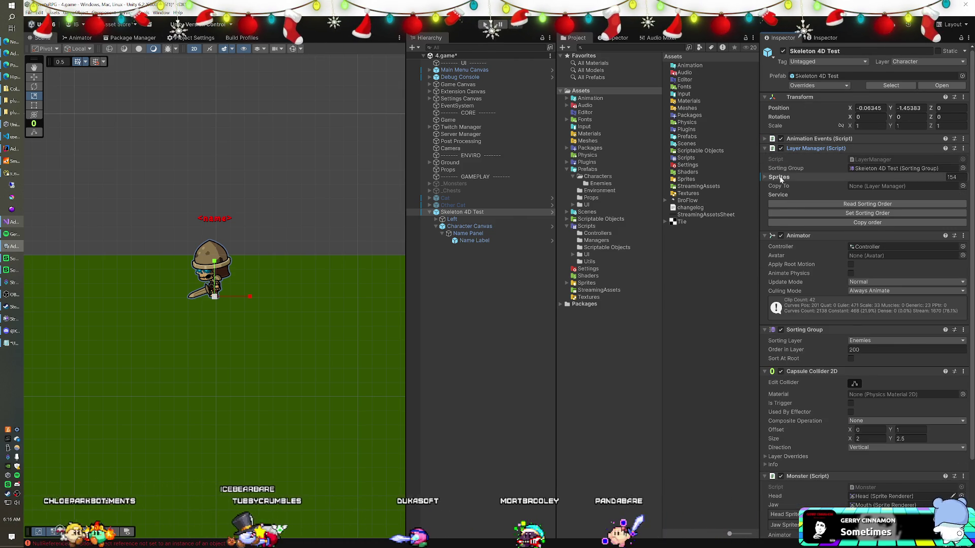
pyautogui.click(781, 177)
pyautogui.rightClick(802, 152)
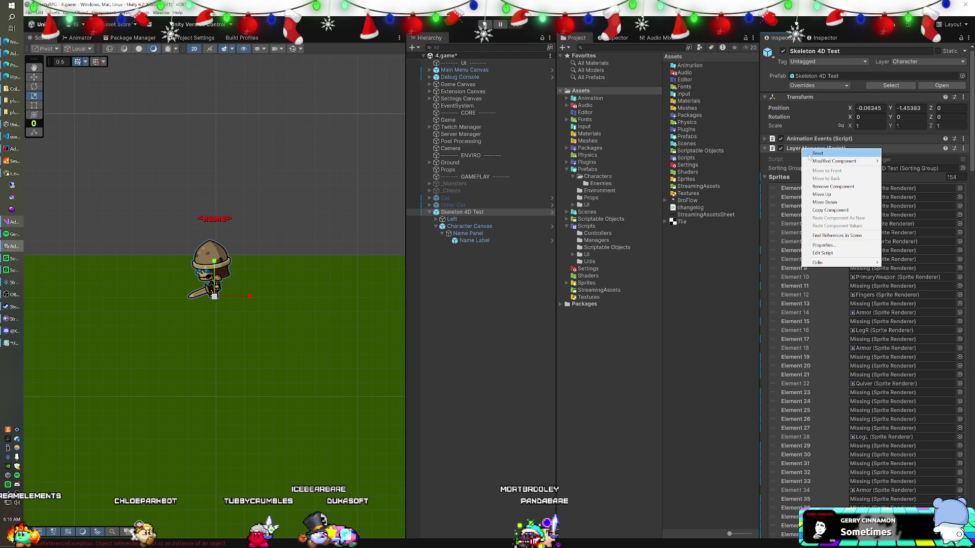
pyautogui.click(832, 187)
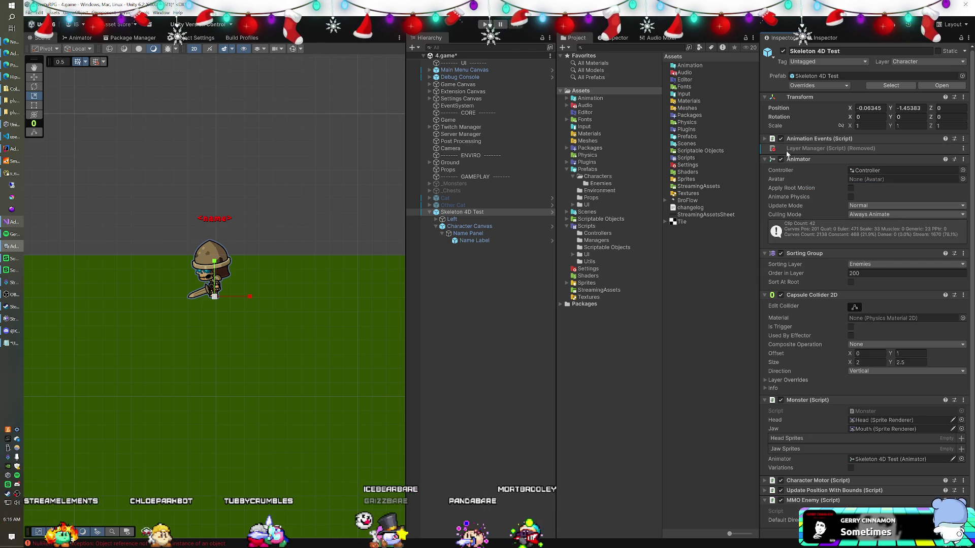
pyautogui.click(808, 87)
pyautogui.click(872, 139)
# Step: Delete the Skeleton 4D Test instance from the scene and select the Game object
pyautogui.click(463, 211)
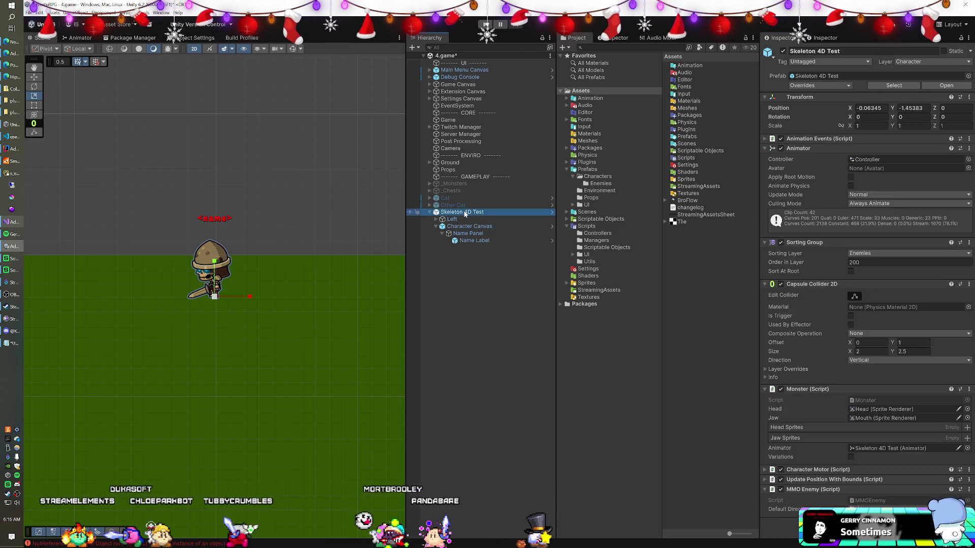
pyautogui.press('Delete')
pyautogui.click(476, 120)
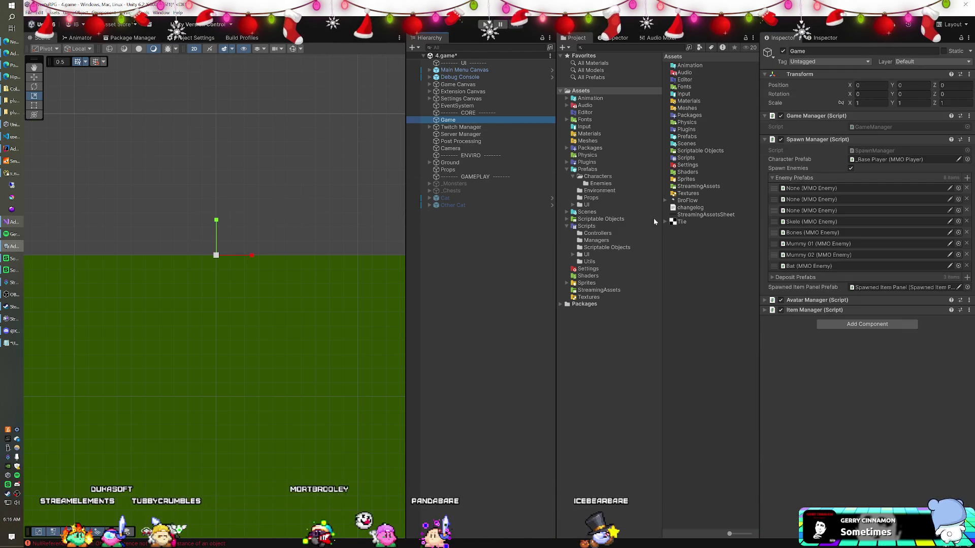
# Step: Drop Skeleton 4D Test from Prefabs/Characters/Enemies onto the Skele slot in Enemy Prefabs, then play
pyautogui.click(599, 184)
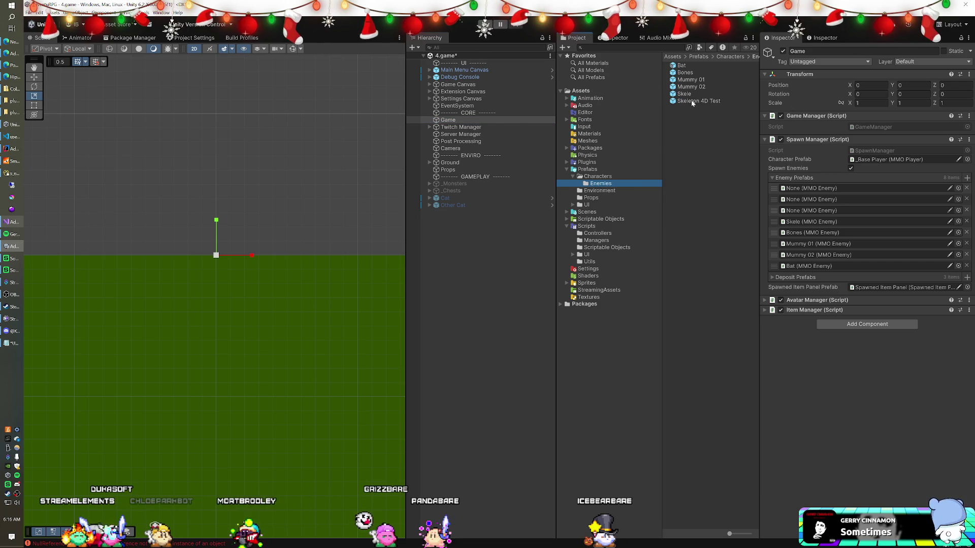
pyautogui.moveTo(687, 101)
pyautogui.mouseDown()
pyautogui.moveTo(736, 142)
pyautogui.moveTo(782, 208)
pyautogui.moveTo(809, 224)
pyautogui.mouseUp()
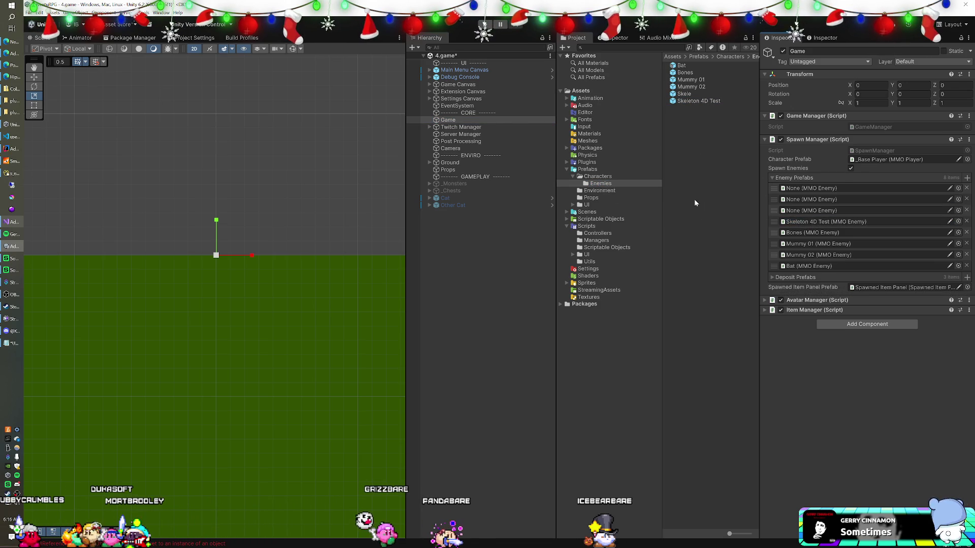
pyautogui.click(485, 25)
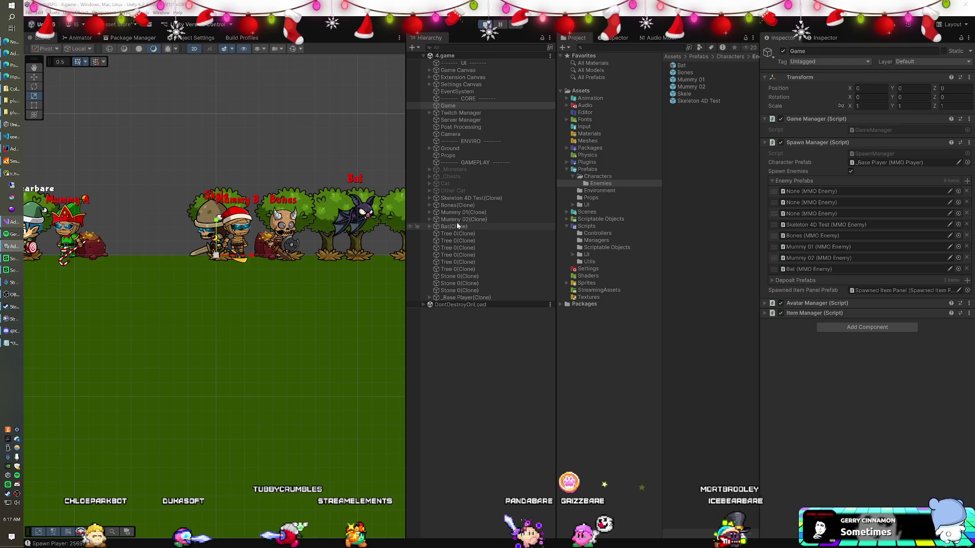
# Step: Set the spawned clone's MMO Enemy Default Direction to Left, then stop play mode
pyautogui.click(461, 198)
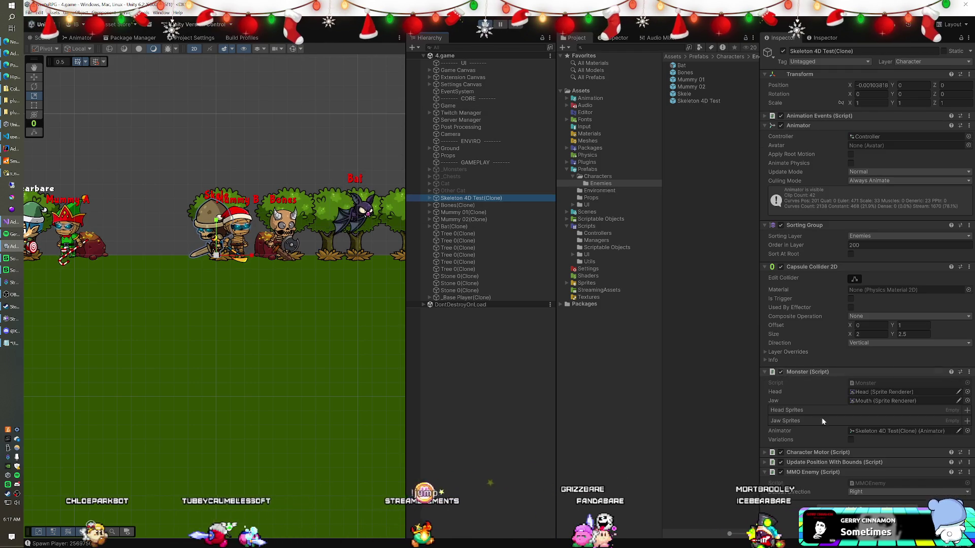
pyautogui.click(861, 490)
pyautogui.click(863, 511)
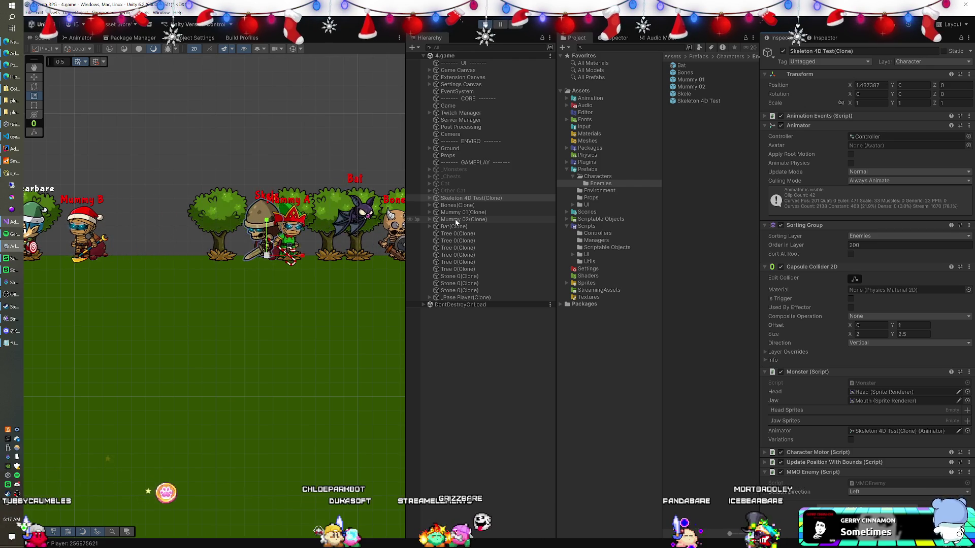
pyautogui.hotkey('ctrl', 'p')
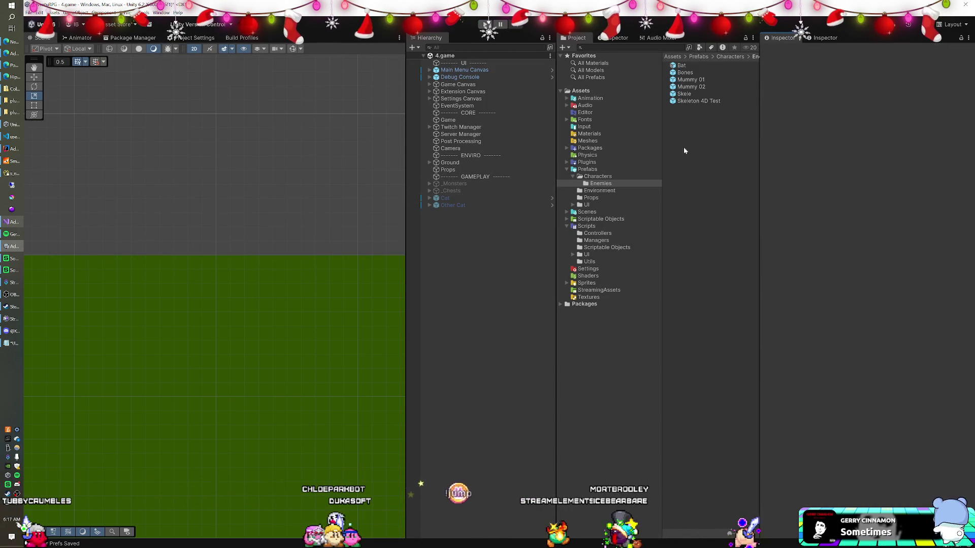
# Step: Set the Skeleton 4D Test prefab's default direction to Left, visit Prefab Mode, and play again
pyautogui.scroll(-10, 866, 431)
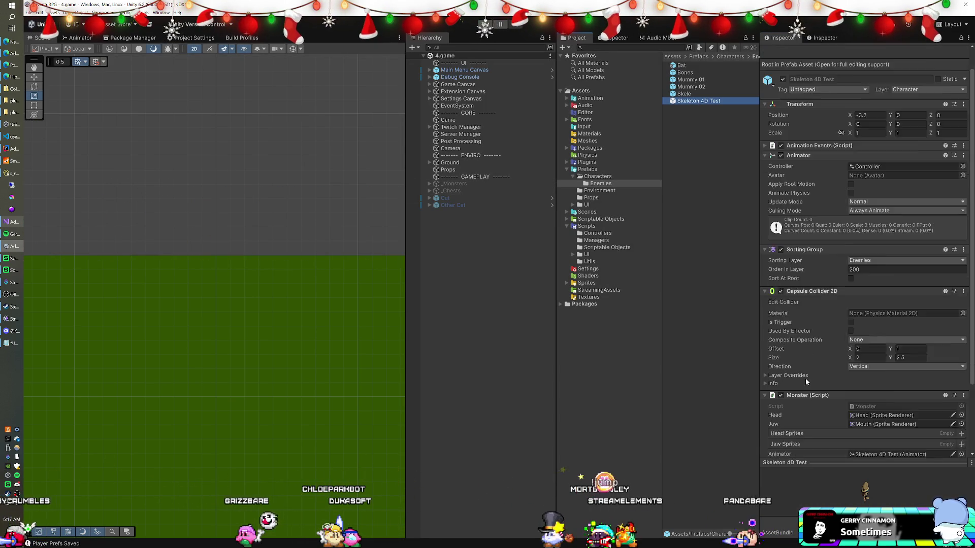
pyautogui.click(866, 431)
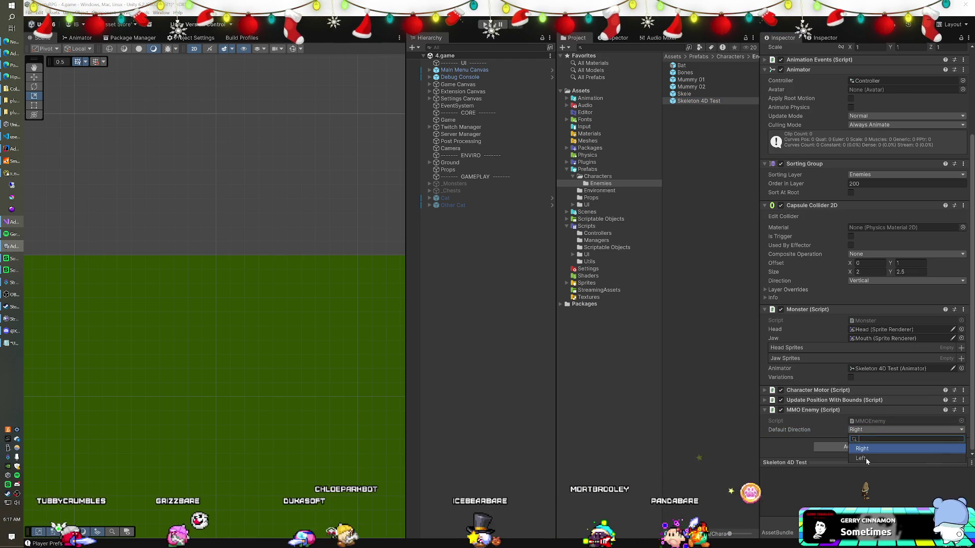
pyautogui.click(863, 440)
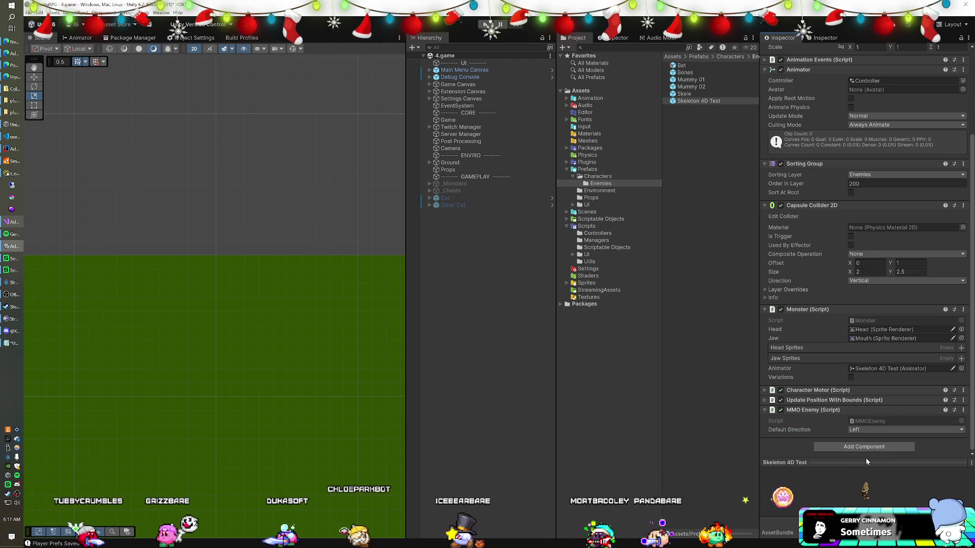
pyautogui.doubleClick(709, 101)
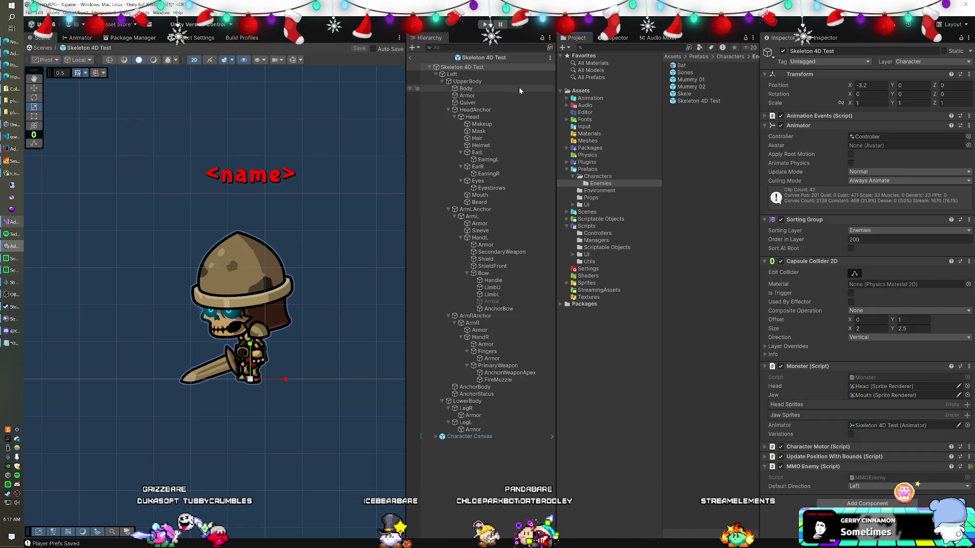
pyautogui.click(410, 58)
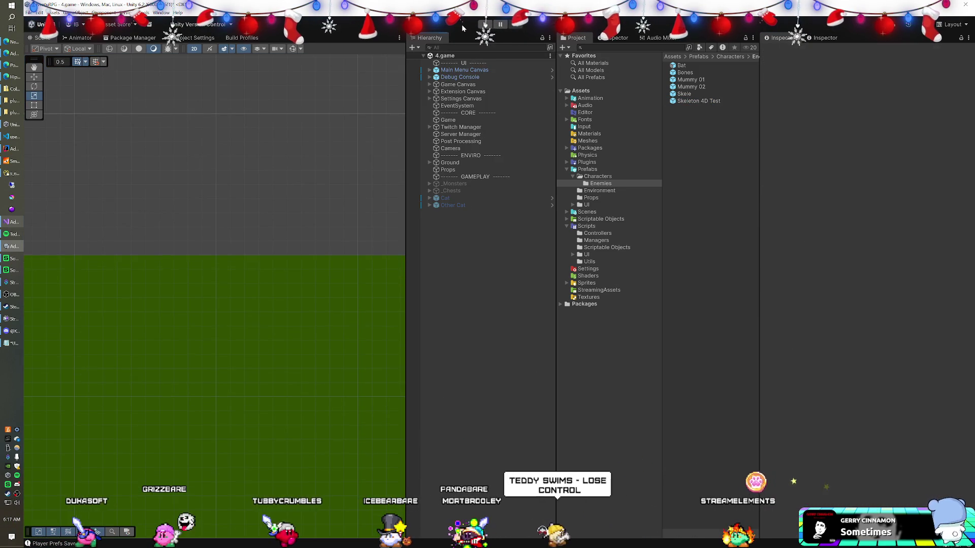
pyautogui.click(485, 23)
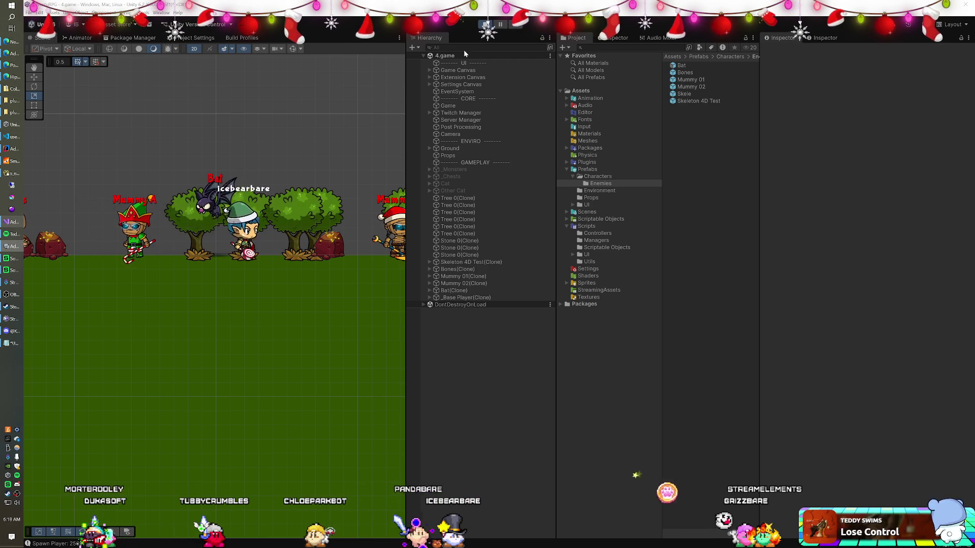
# Step: Inspect Skeleton 4D Test(Clone)'s Left child Layer Manager and its Character Motor settings
pyautogui.click(484, 262)
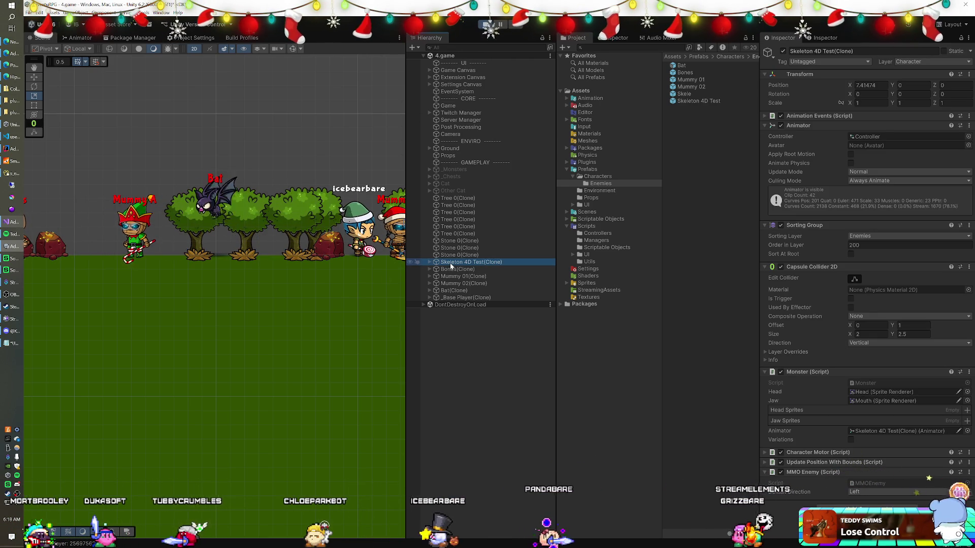
pyautogui.click(430, 263)
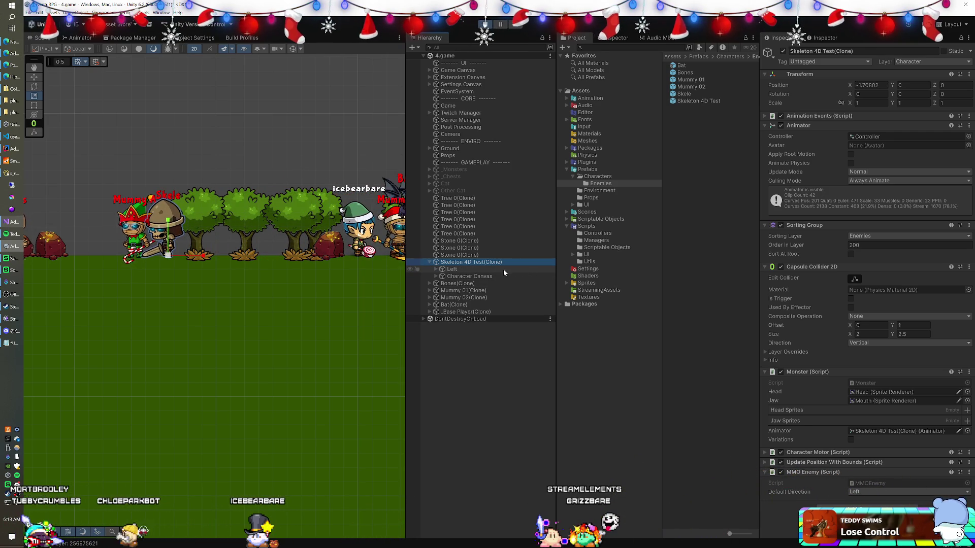
pyautogui.click(465, 269)
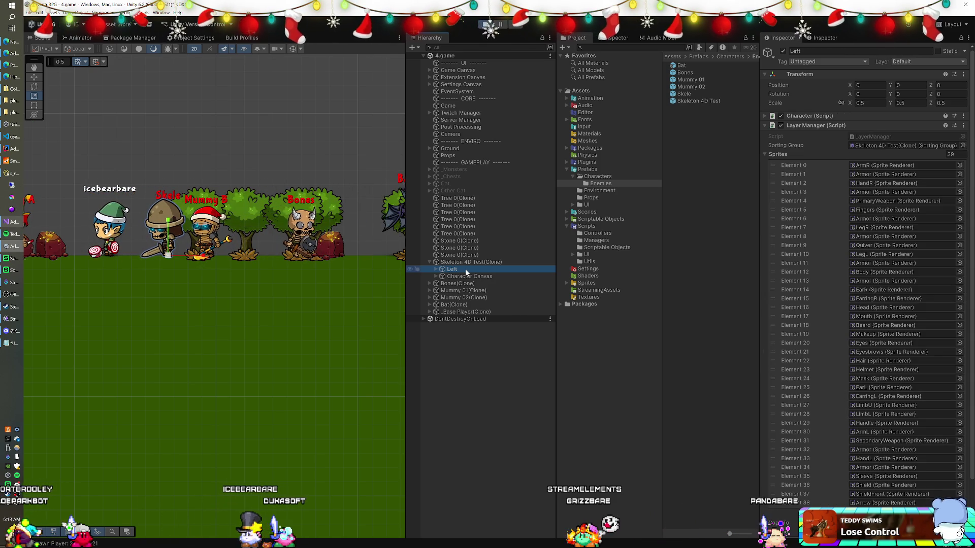
pyautogui.click(465, 263)
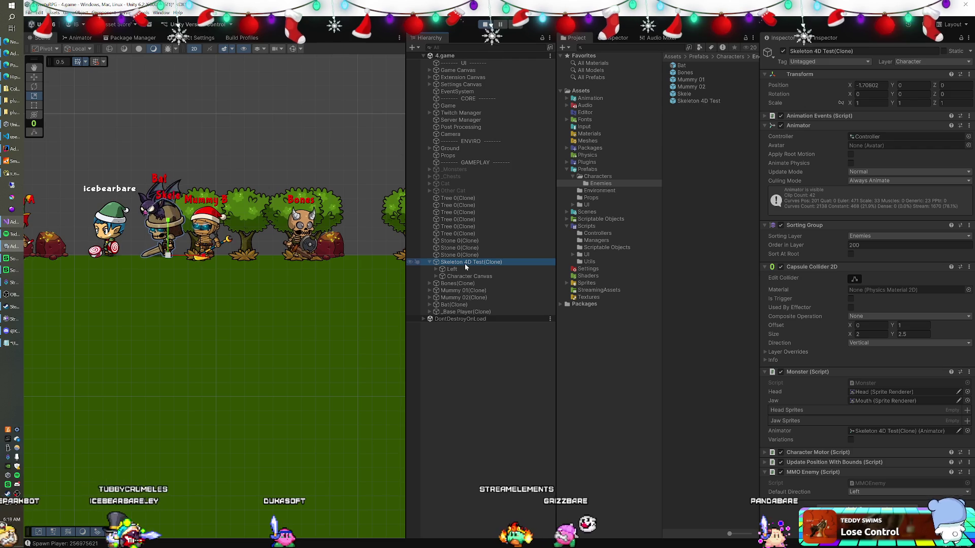
pyautogui.click(764, 452)
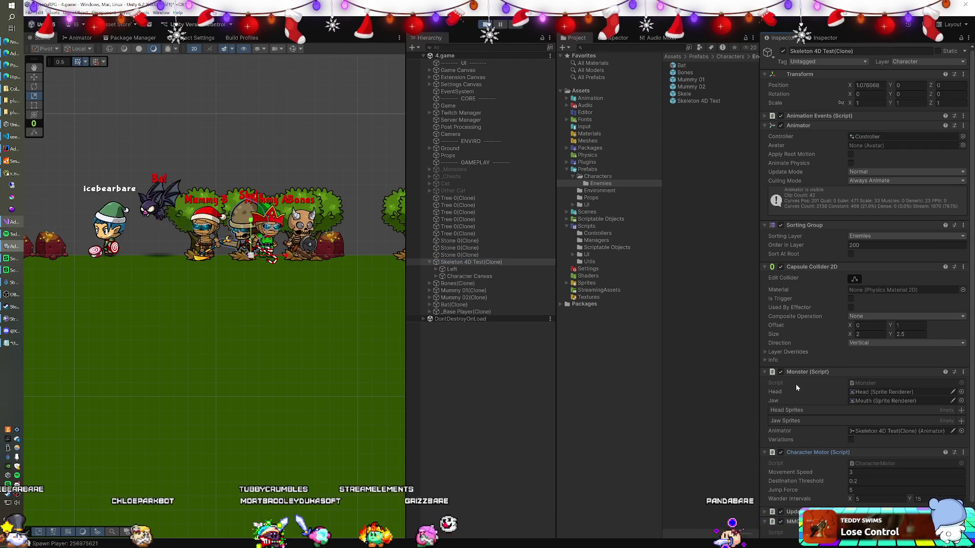
pyautogui.click(469, 261)
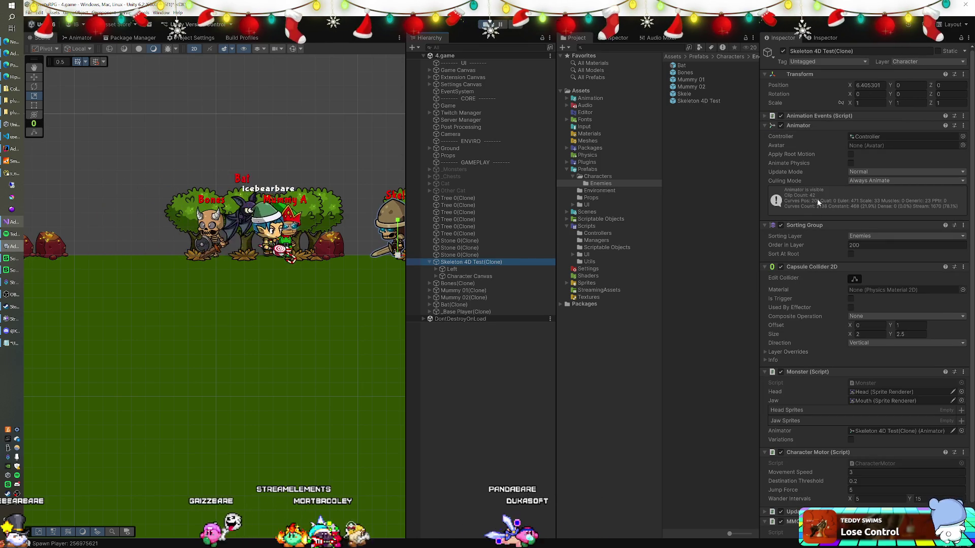
pyautogui.scroll(-2, 802, 187)
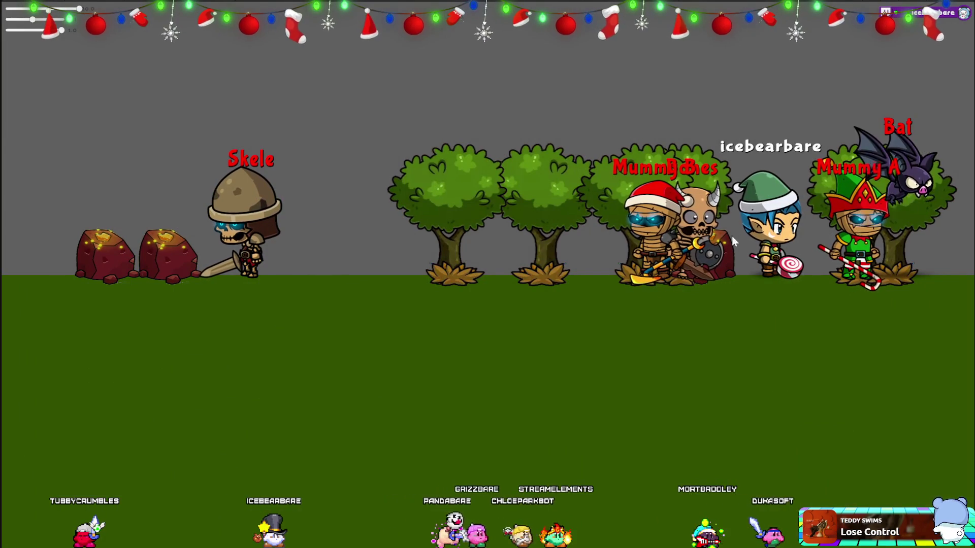
# Step: Walk the player left in the Game view, stop play mode, and switch to IntelliJ IDEA
pyautogui.click(431, 265)
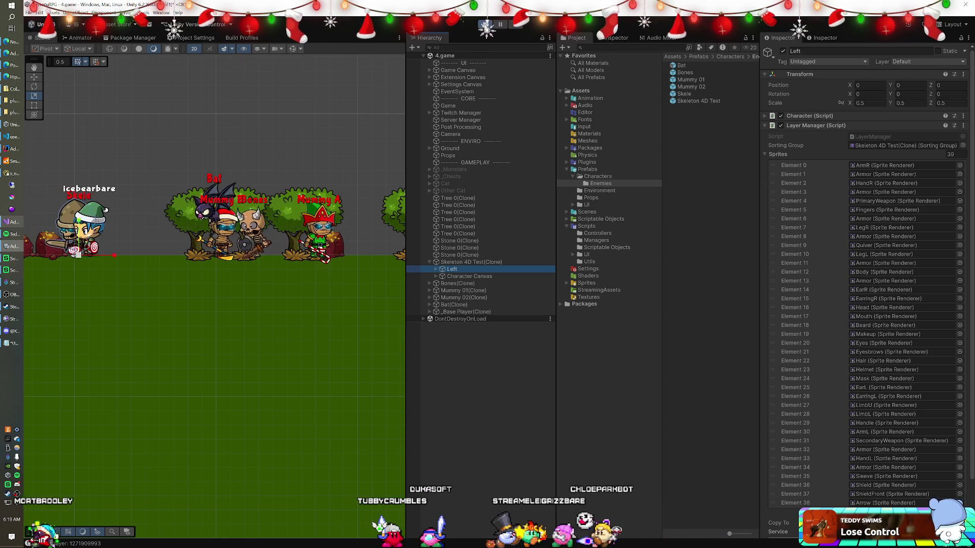
pyautogui.click(485, 24)
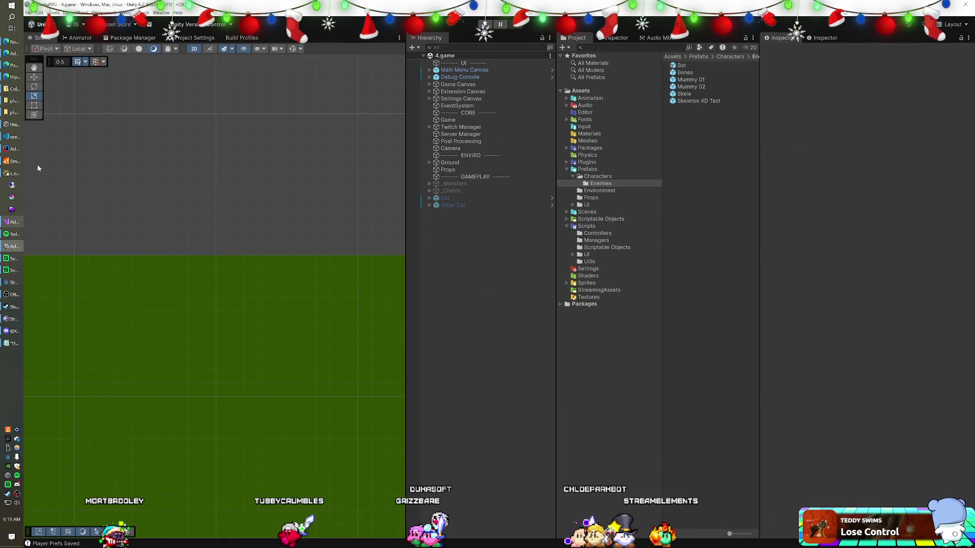
pyautogui.hotkey('alt', 'Tab')
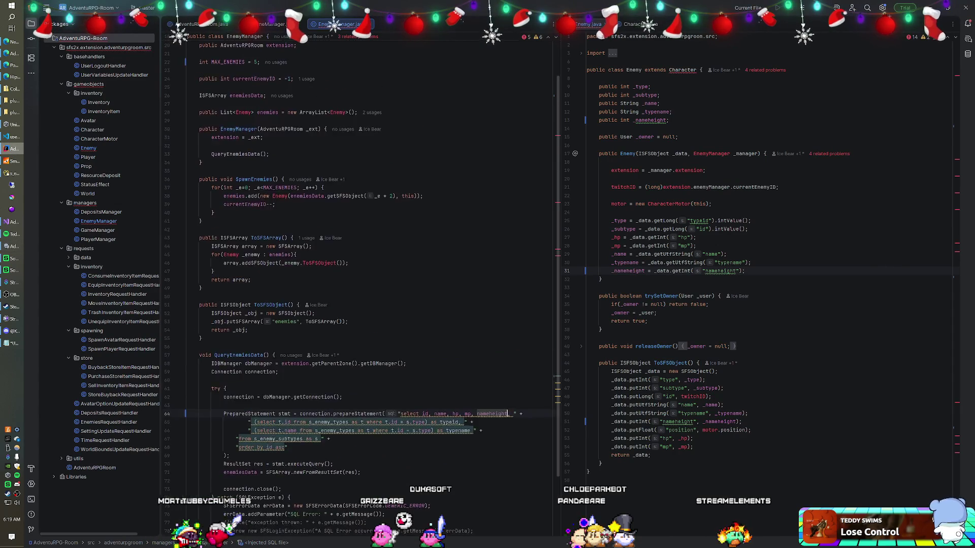
# Step: Go to the MAX_ENEMIES value on line 22 and close the running SmartFoxServer console
pyautogui.scroll(3, 355, 254)
pyautogui.click(257, 103)
pyautogui.write('1')
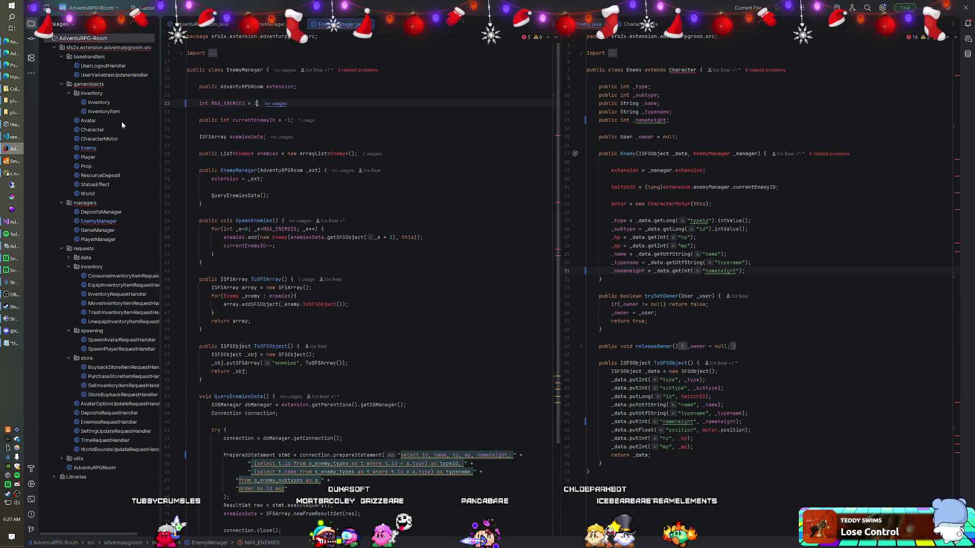
pyautogui.click(11, 162)
pyautogui.click(413, 57)
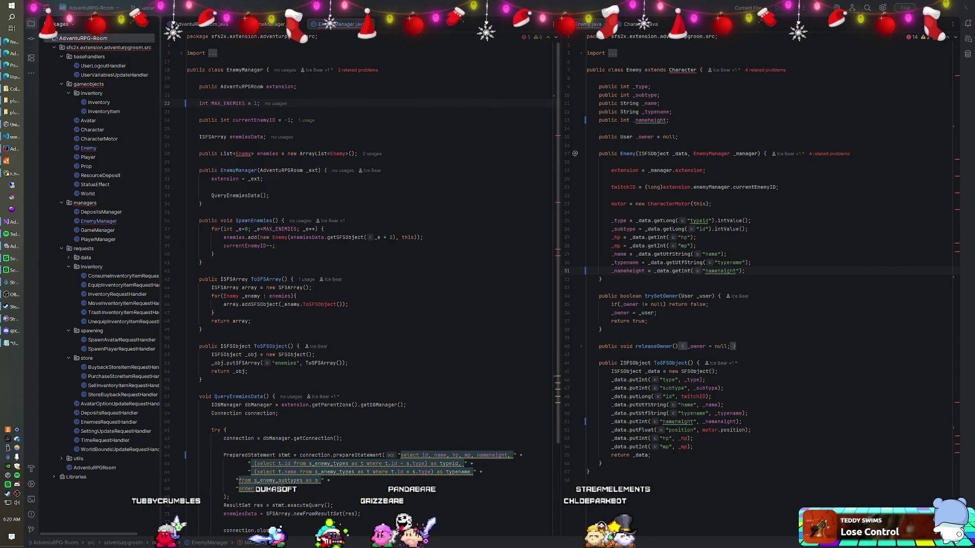
# Step: Rebuild the AdventuRPG-Room module and launch SmartFoxServer 2X again
pyautogui.rightClick(107, 40)
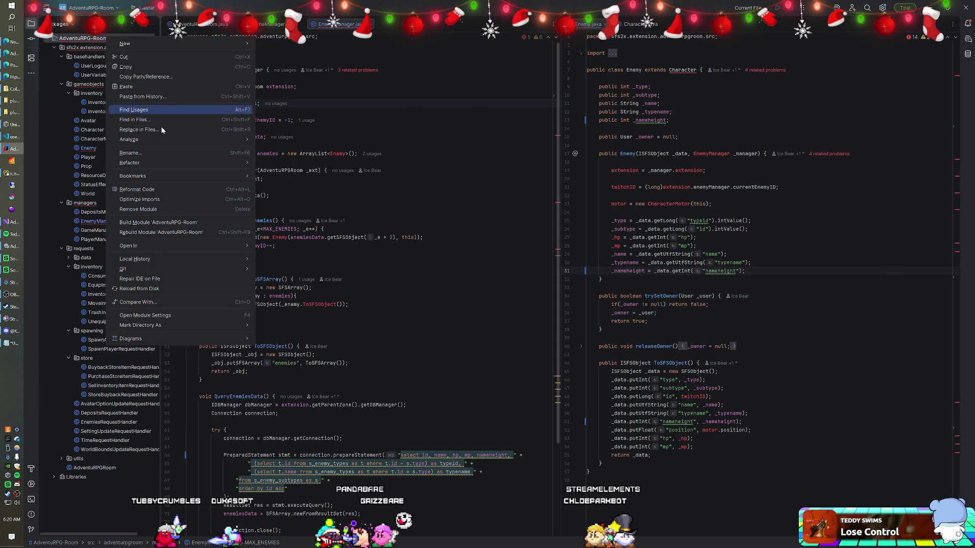
pyautogui.click(162, 227)
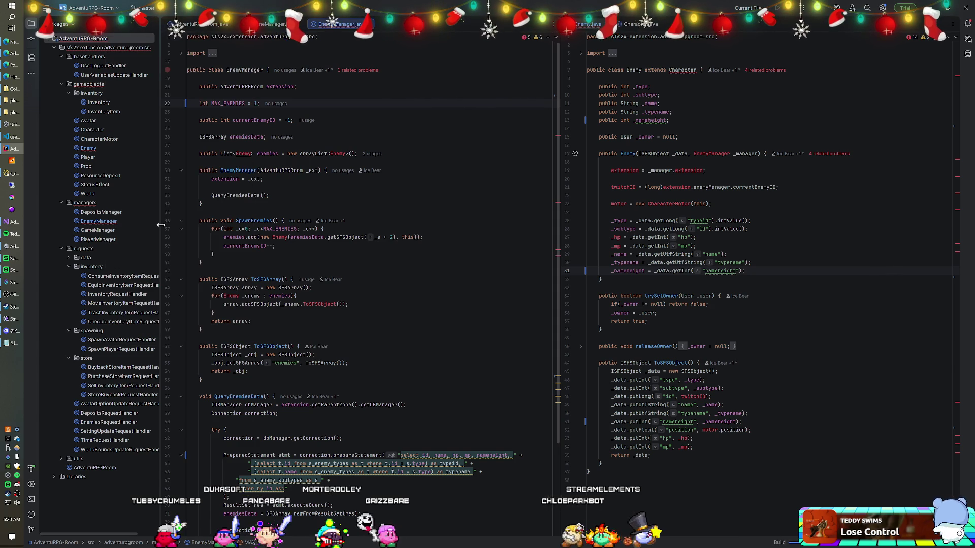
pyautogui.click(12, 161)
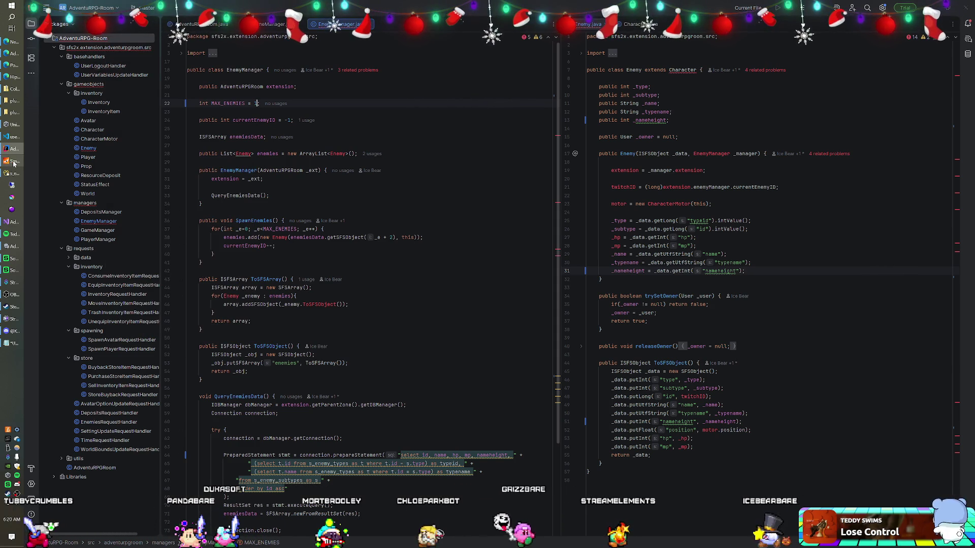
pyautogui.moveTo(14, 176)
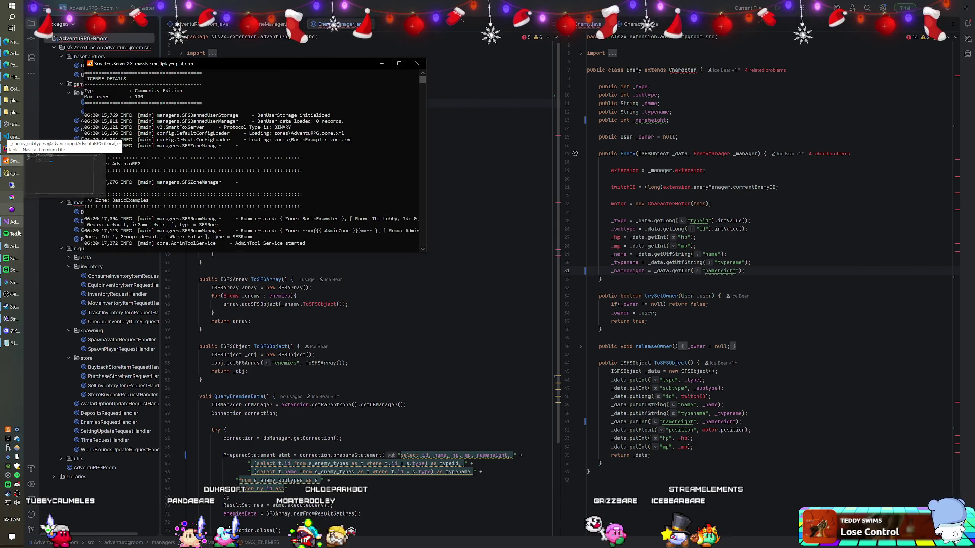
# Step: Let the SmartFoxServer 2X boot finish, then bring the Unity editor with 4.game forward
pyautogui.moveTo(12, 234)
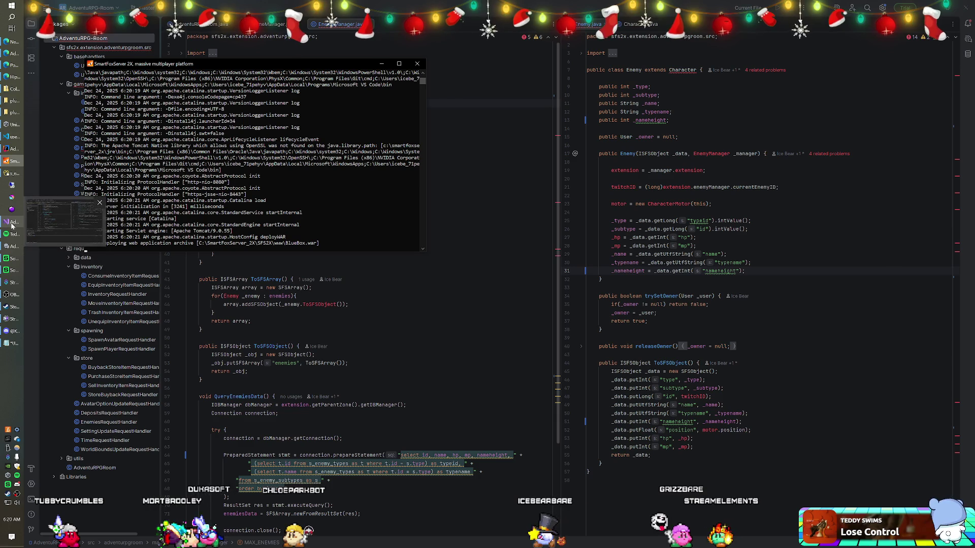
pyautogui.moveTo(15, 201)
pyautogui.click(11, 247)
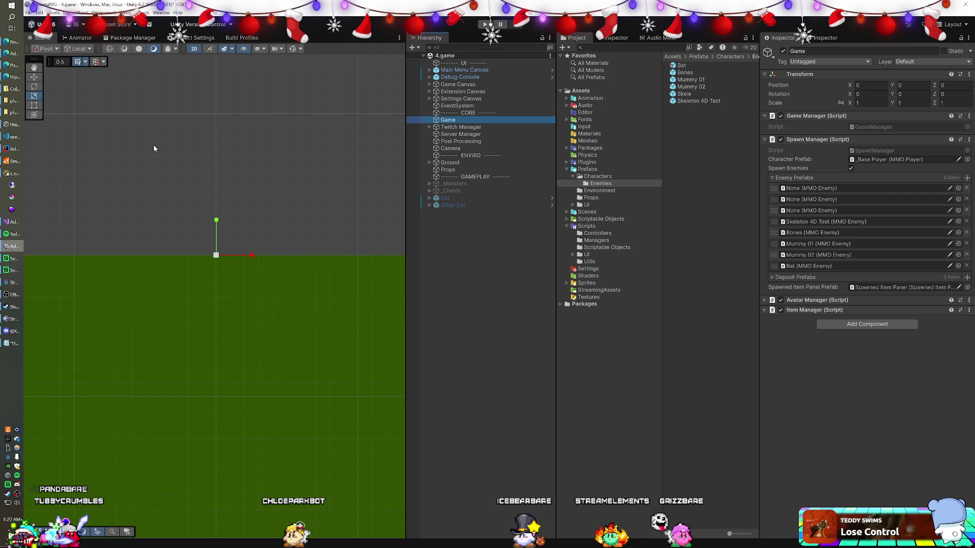
# Step: Glance over the MMOPlayer script in Visual Studio, then return to Unity
pyautogui.click(13, 220)
pyautogui.click(308, 192)
pyautogui.scroll(-4, 396, 213)
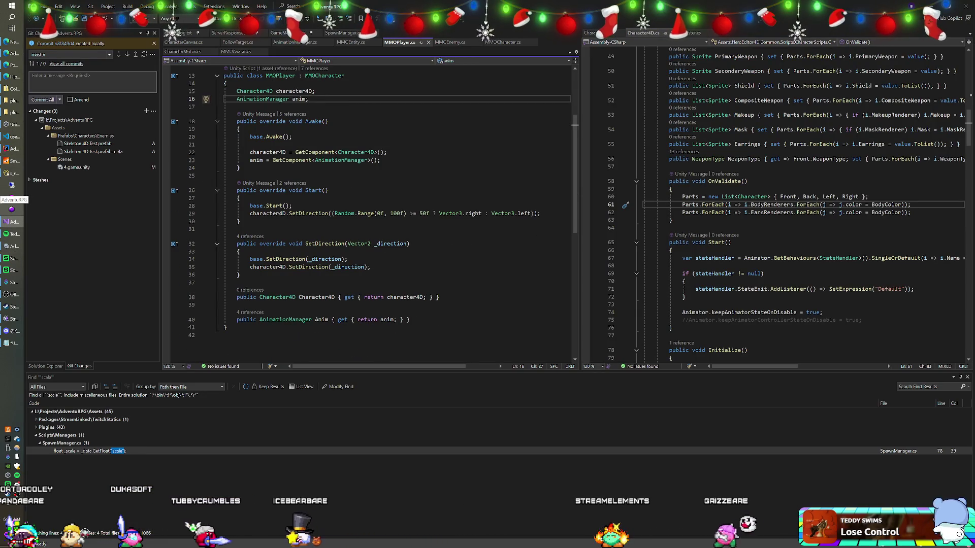
pyautogui.hotkey('alt', 'Tab')
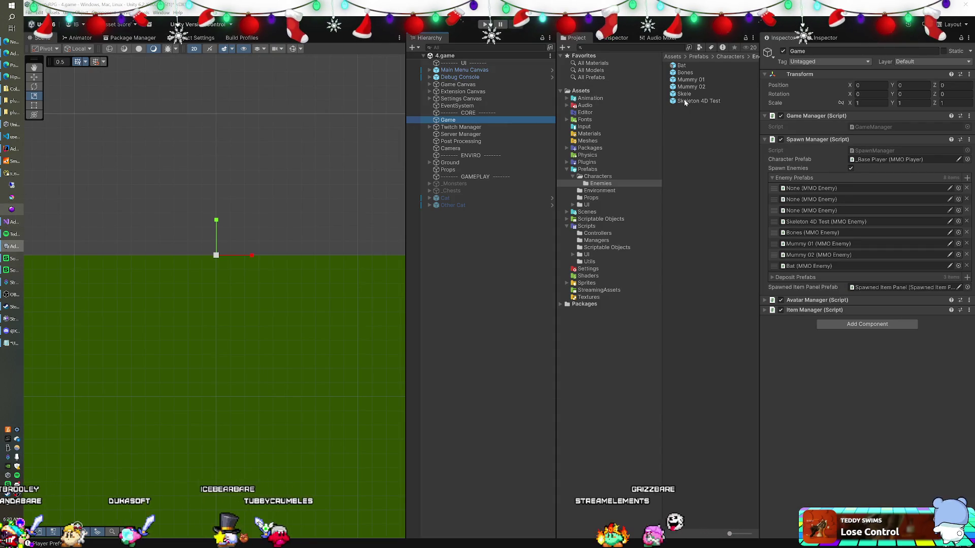
# Step: Review the Skeleton 4D Test prefab's components with Animation Events expanded, then switch to Visual Studio
pyautogui.click(685, 101)
pyautogui.scroll(-5, 792, 386)
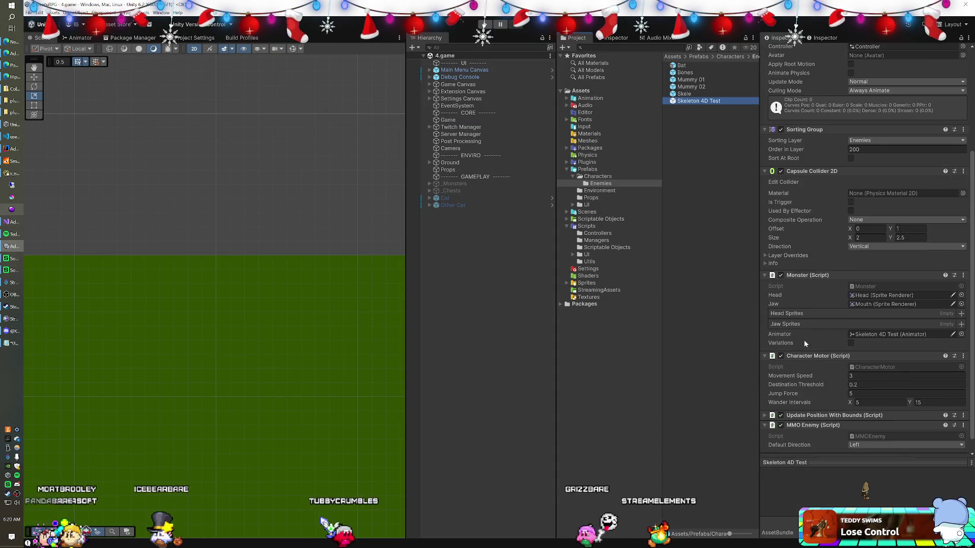
pyautogui.scroll(-1, 804, 341)
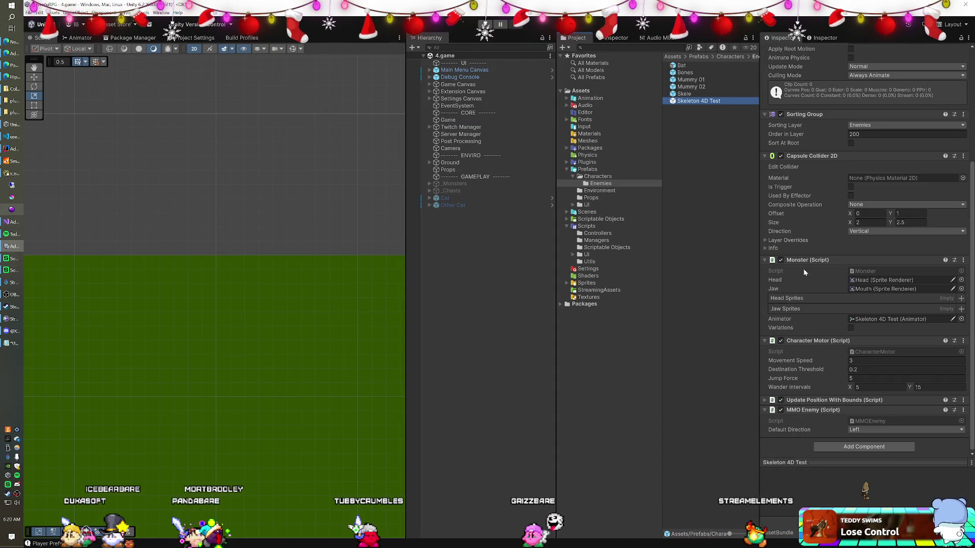
pyautogui.scroll(5, 834, 269)
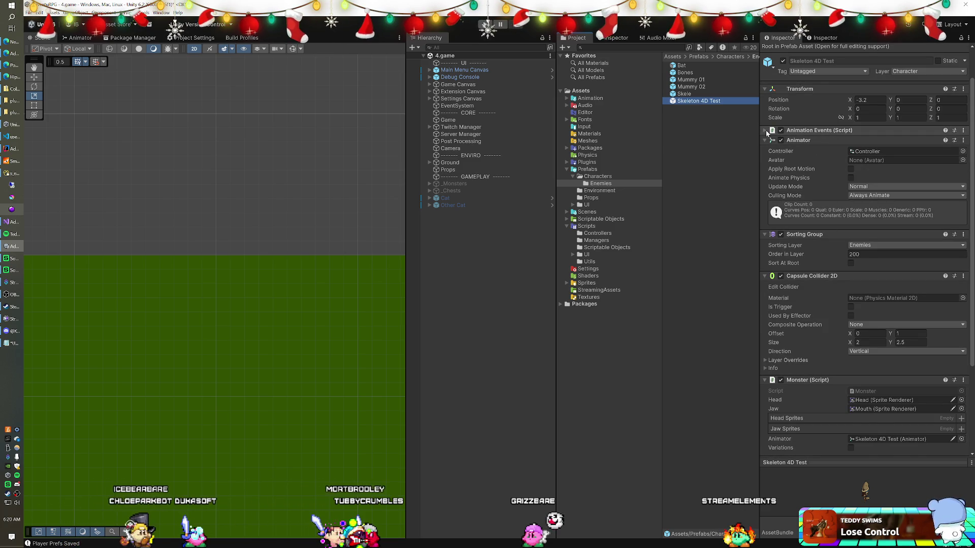
pyautogui.click(764, 131)
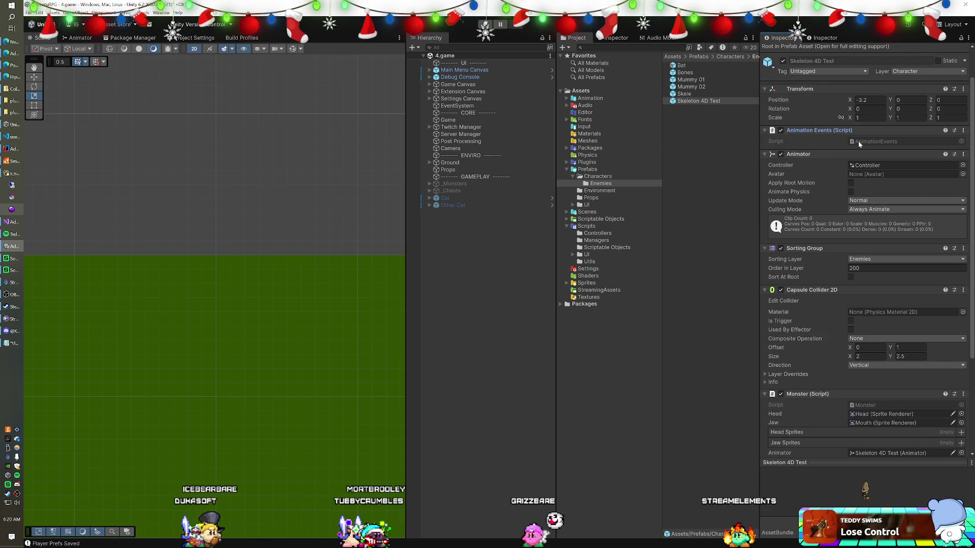
pyautogui.scroll(-5, 824, 176)
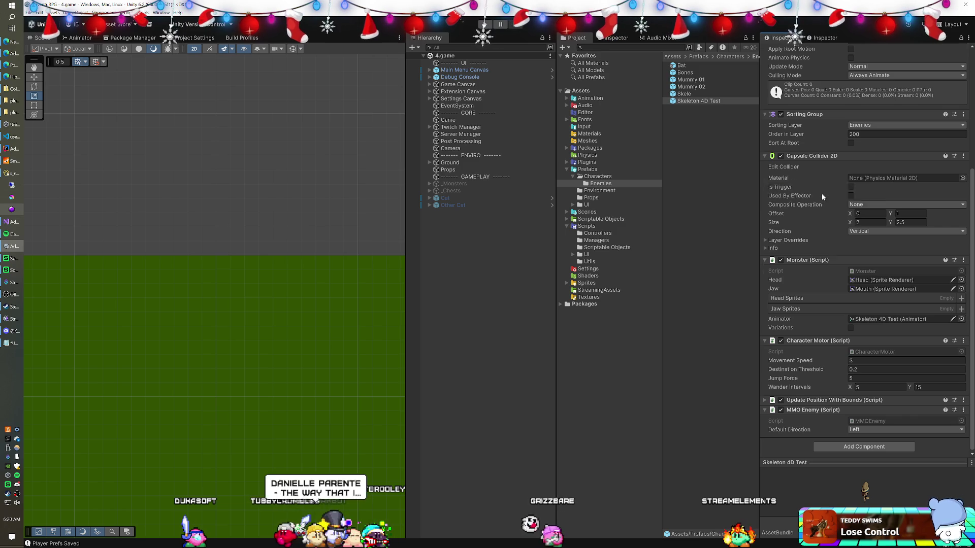
pyautogui.scroll(5, 823, 188)
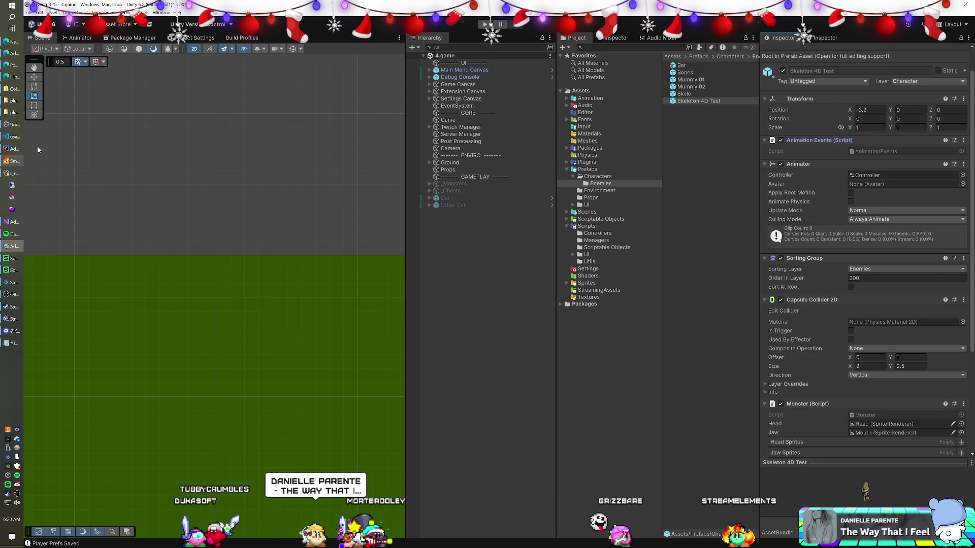
pyautogui.click(13, 227)
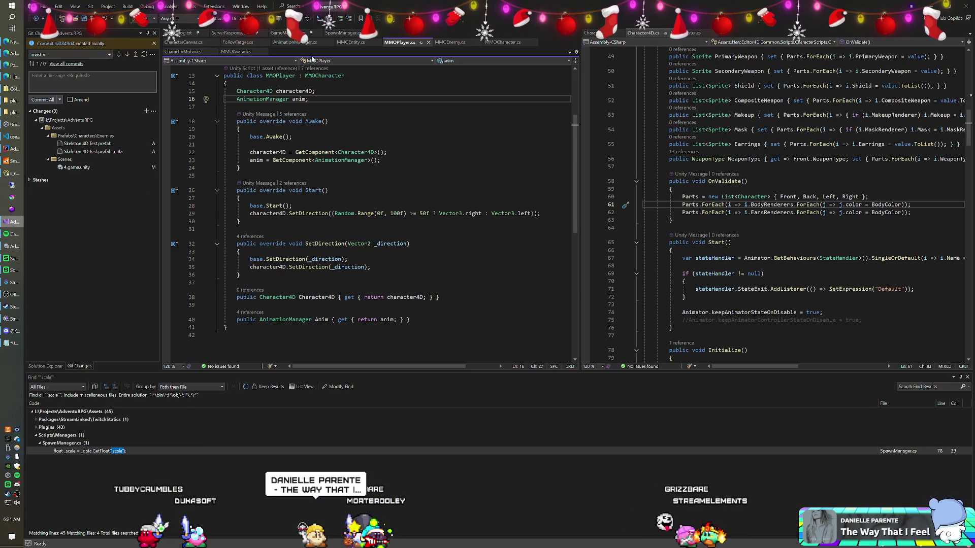
# Step: In MMOEnemy.cs, start SetDirection with Debug.Log("Set Direction: " + _direction);
pyautogui.click(451, 44)
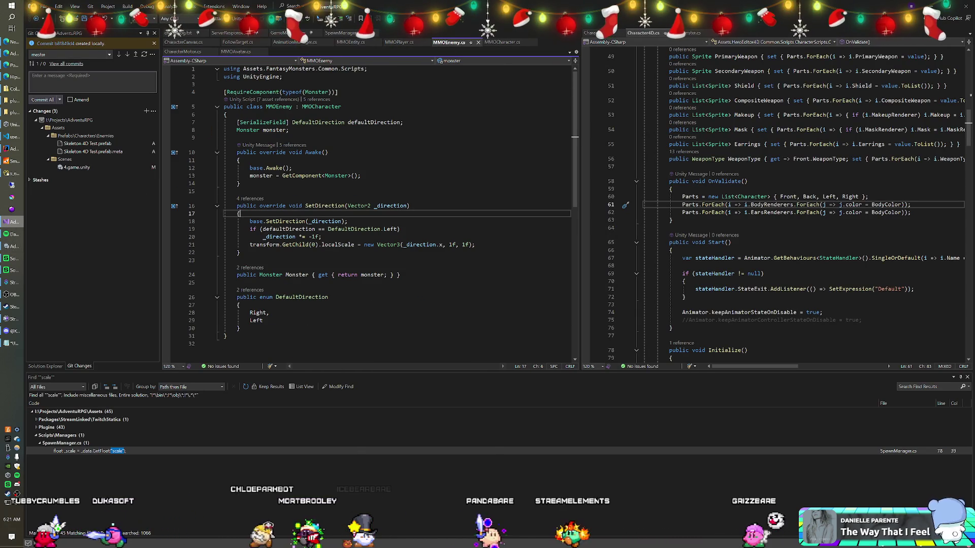
pyautogui.click(239, 214)
pyautogui.press('Return')
pyautogui.write('Debug.Log("Set Direction: " + ')
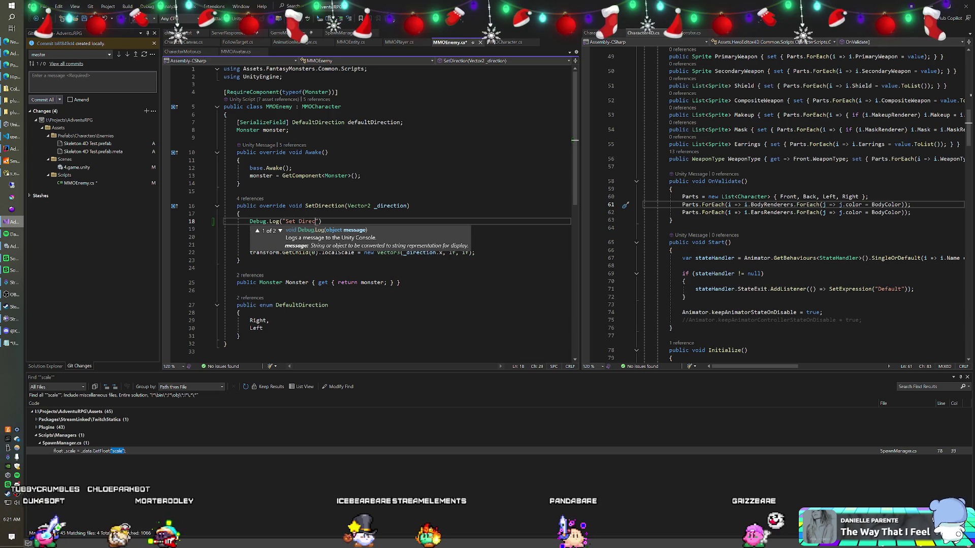
pyautogui.write('_direction);')
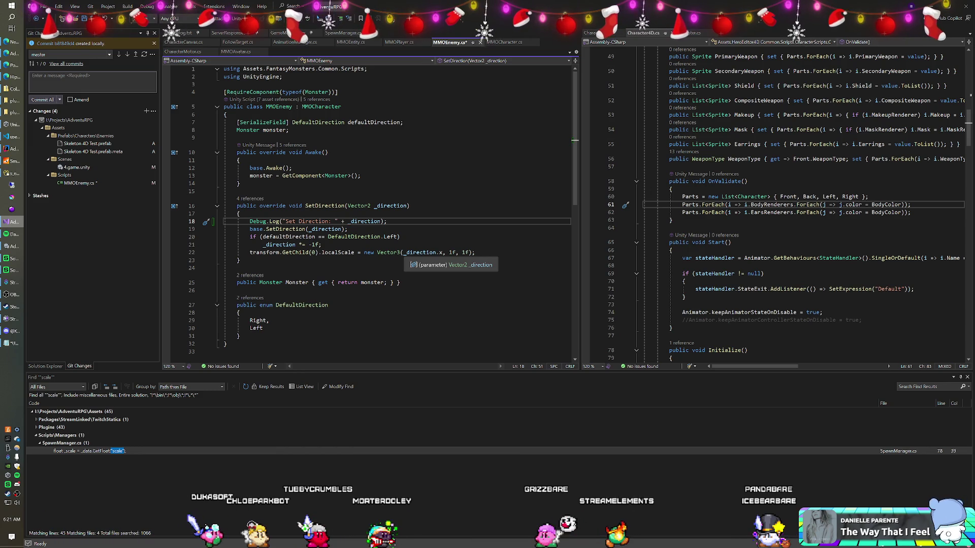
pyautogui.click(400, 237)
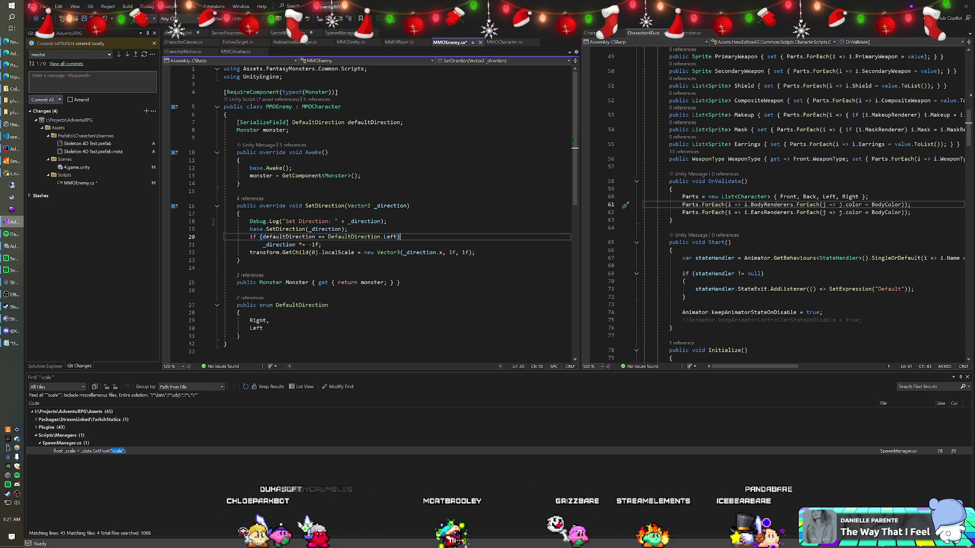
pyautogui.click(309, 206)
# Step: Find all references to SetDirection, review CharacterMotor's Update call, and return to Unity
pyautogui.rightClick(321, 206)
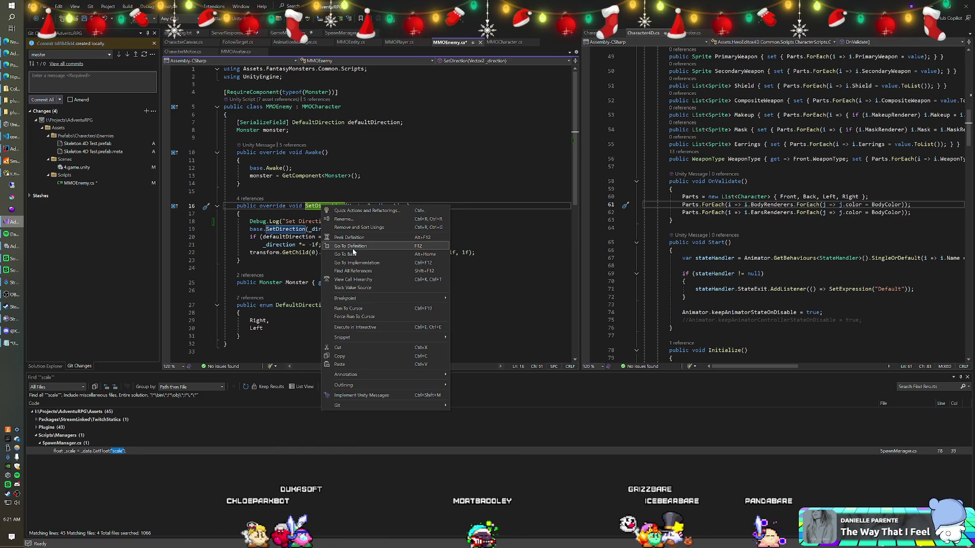
pyautogui.click(353, 271)
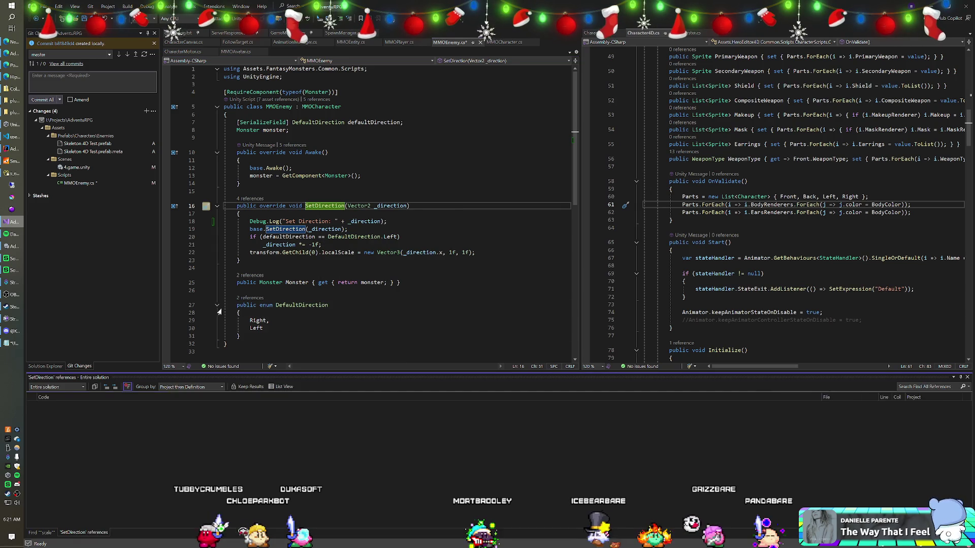
pyautogui.doubleClick(107, 421)
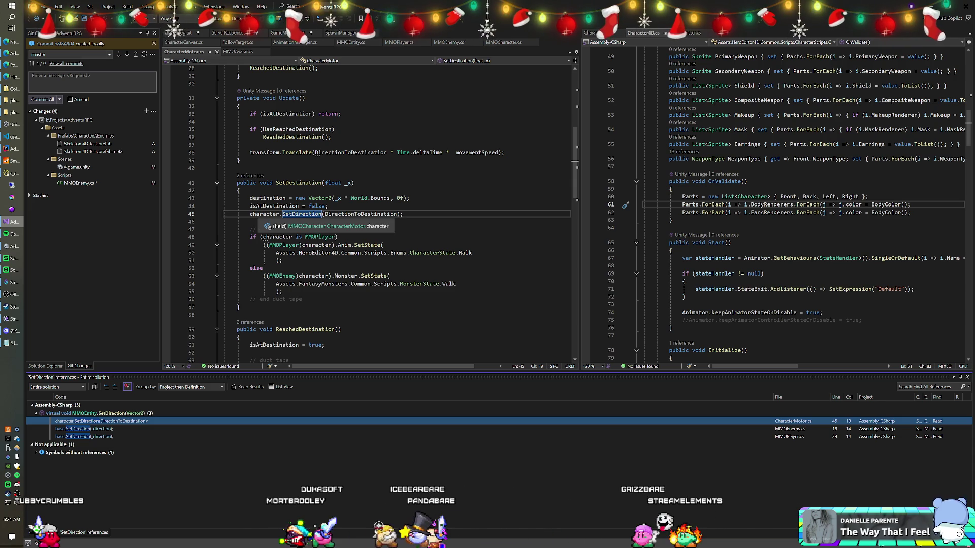
pyautogui.click(335, 129)
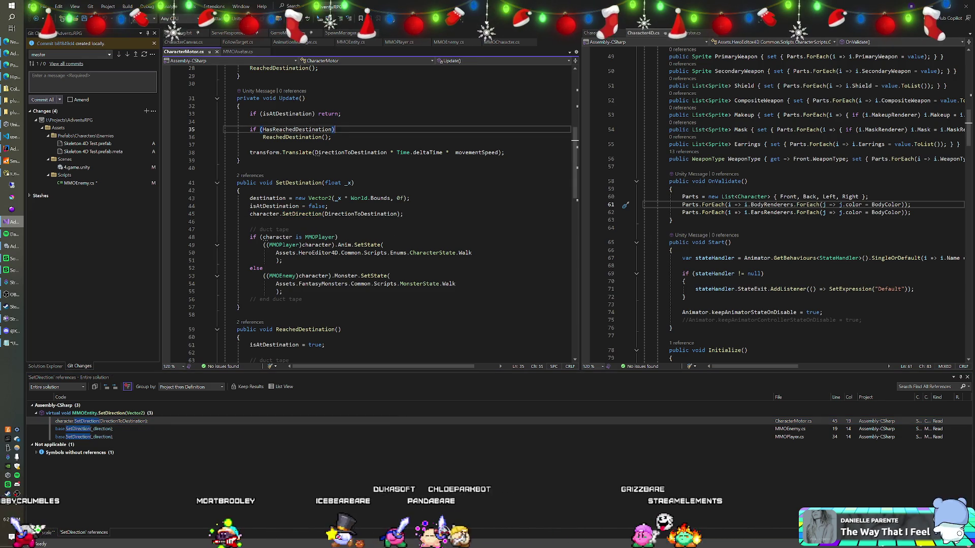
pyautogui.hotkey('alt', 'Tab')
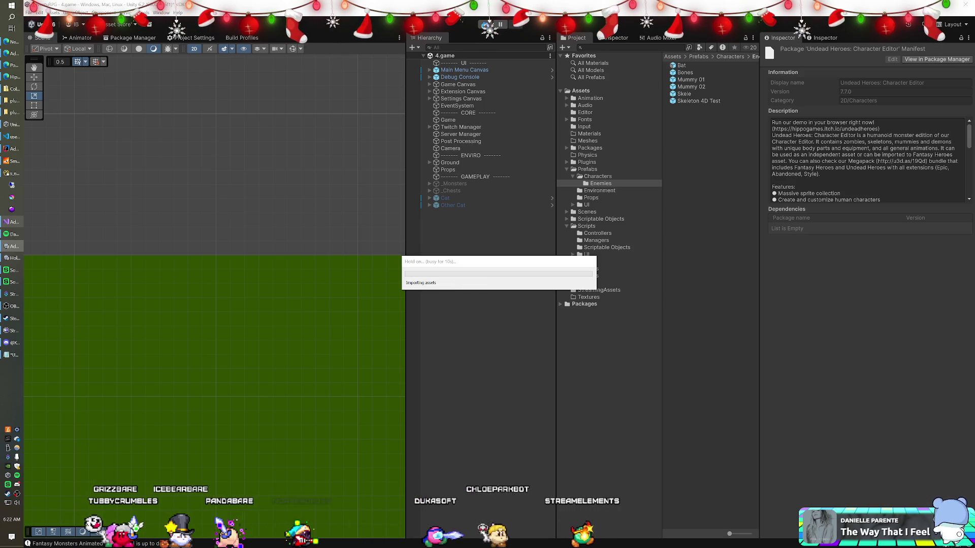
# Step: Enter play mode so the Skeleton 4D Test enemy spawns and Set Direction messages log
pyautogui.click(485, 25)
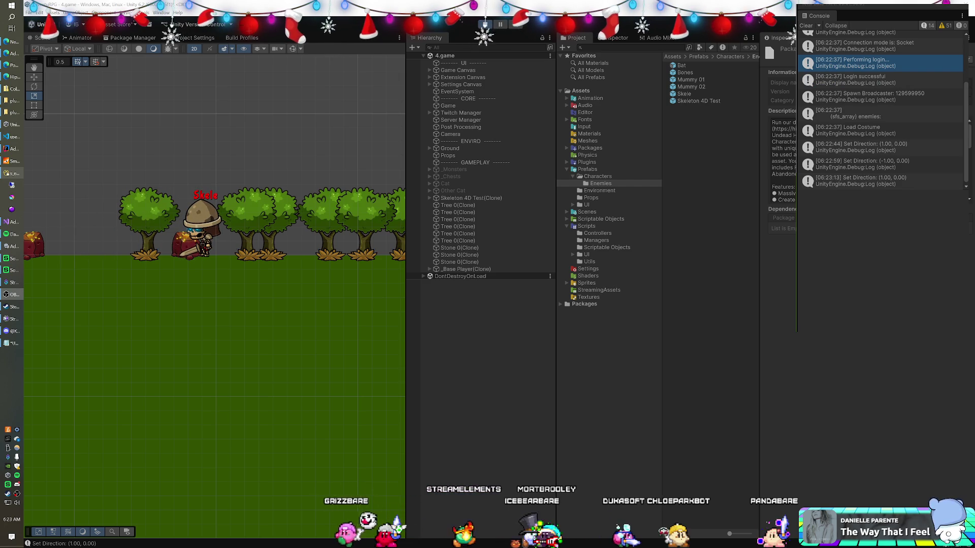
# Step: Select the skeleton clone's Left child and fold up its Layered sprite and character components
pyautogui.click(456, 199)
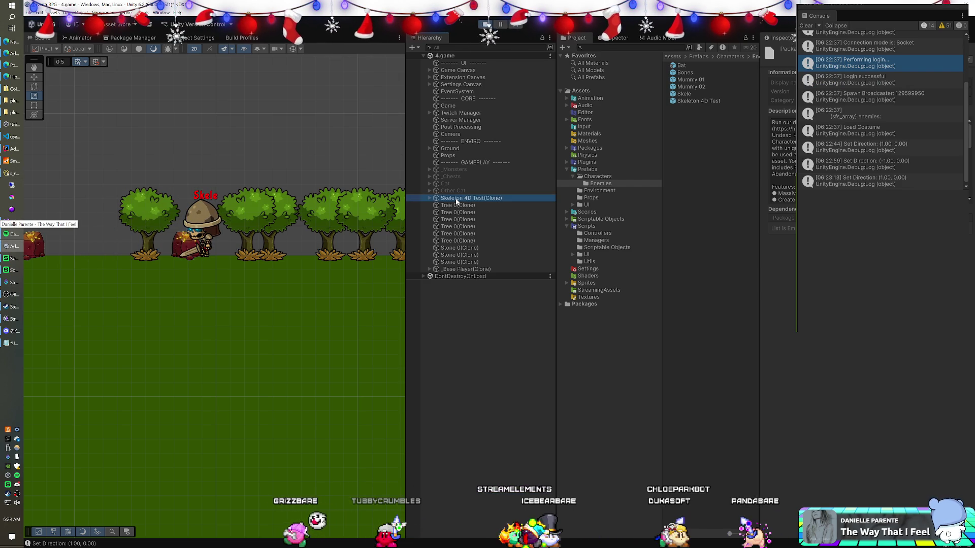
pyautogui.click(430, 198)
pyautogui.click(457, 205)
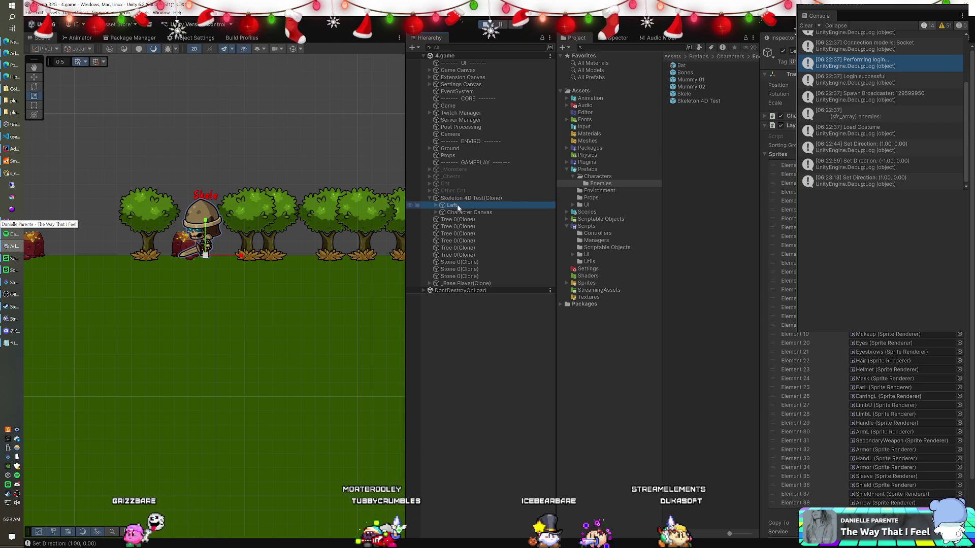
pyautogui.click(766, 126)
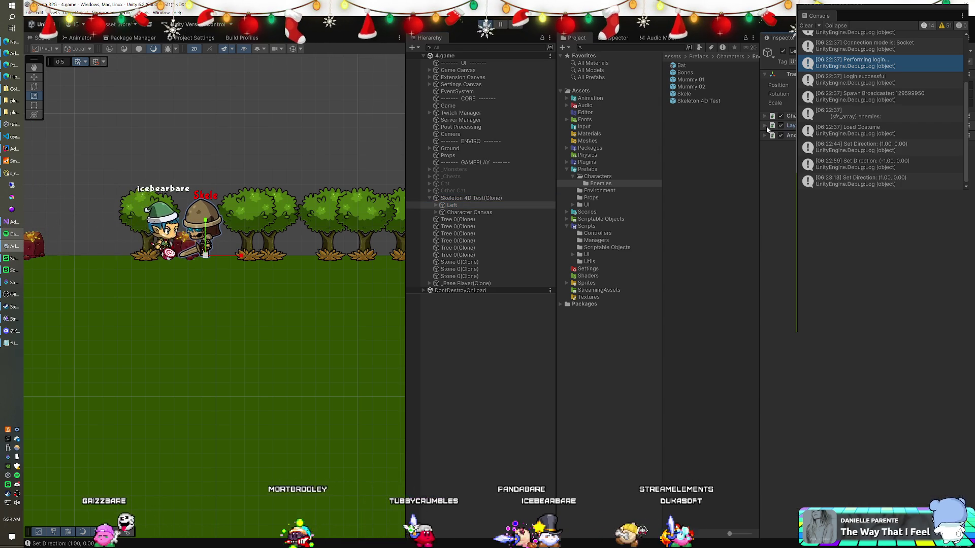
pyautogui.click(773, 136)
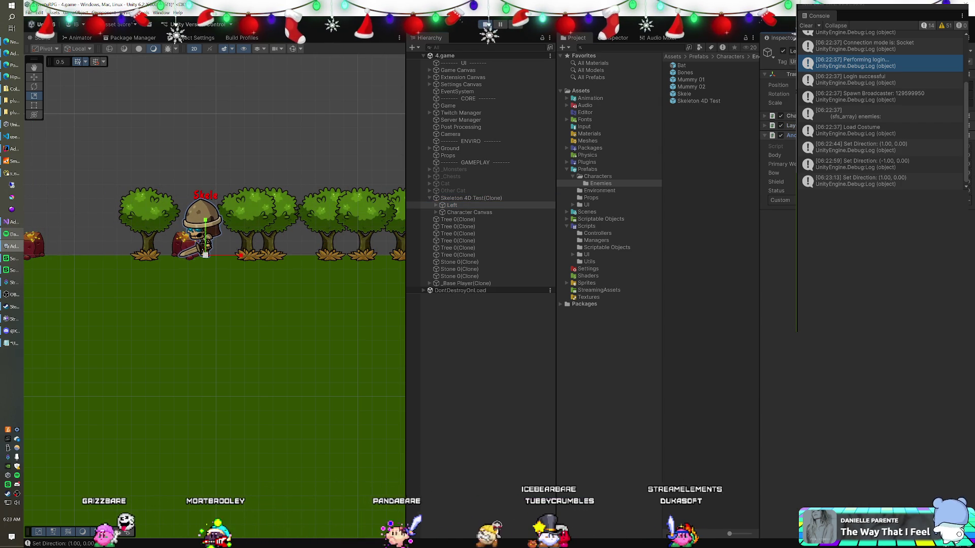
pyautogui.click(764, 126)
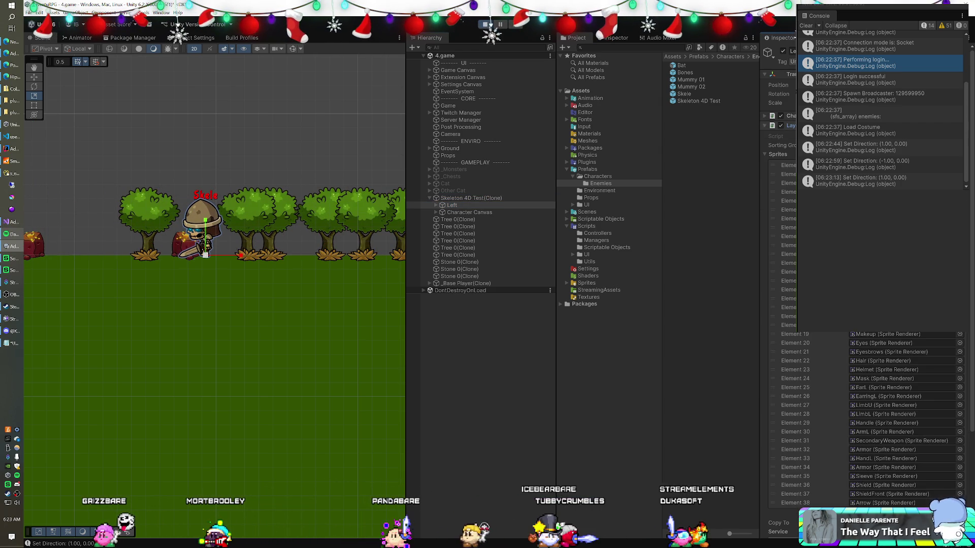
pyautogui.click(766, 117)
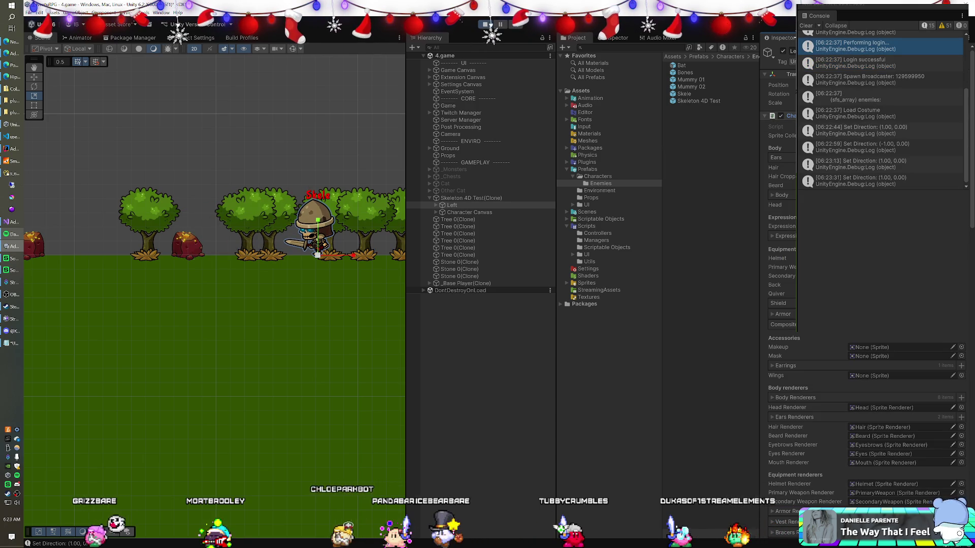
pyautogui.click(766, 116)
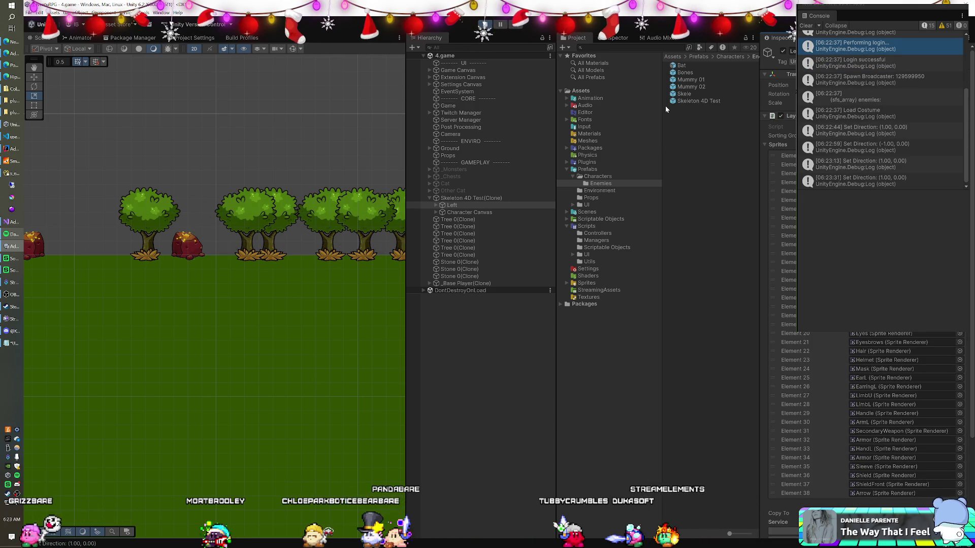
pyautogui.click(766, 116)
pyautogui.click(766, 125)
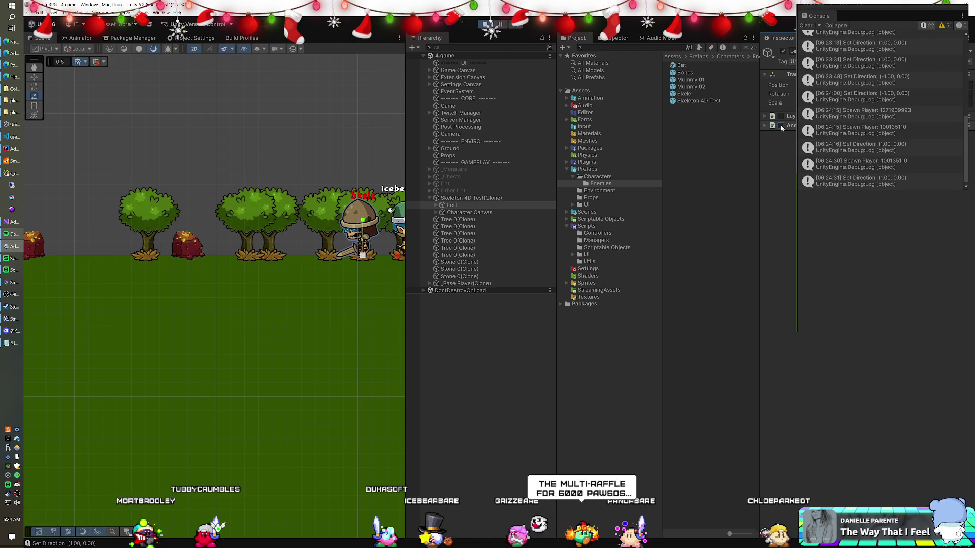
# Step: On the skeleton root, collapse the Animator, Sorting Group, Capsule Collider, Monster and Character Motor components
pyautogui.click(468, 199)
pyautogui.click(447, 205)
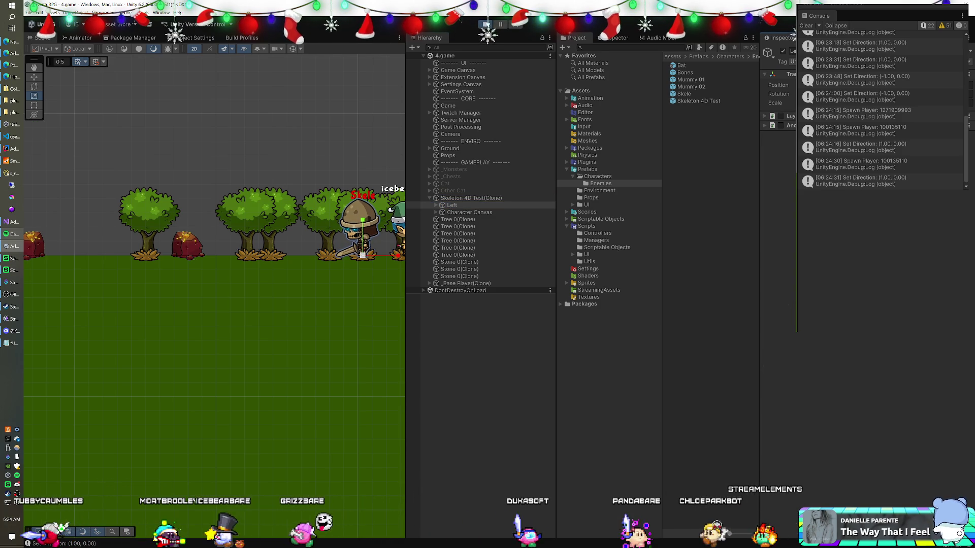
pyautogui.click(488, 198)
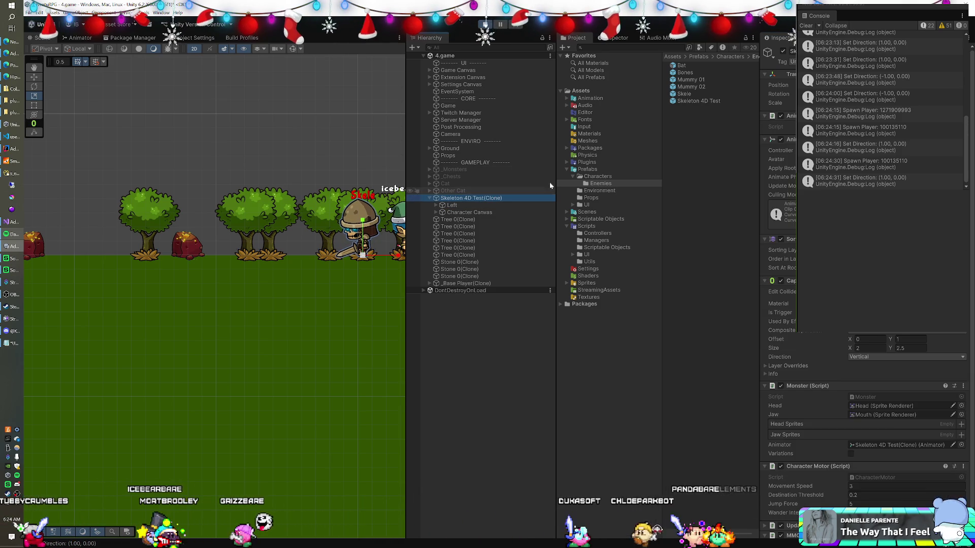
pyautogui.click(764, 116)
pyautogui.click(766, 126)
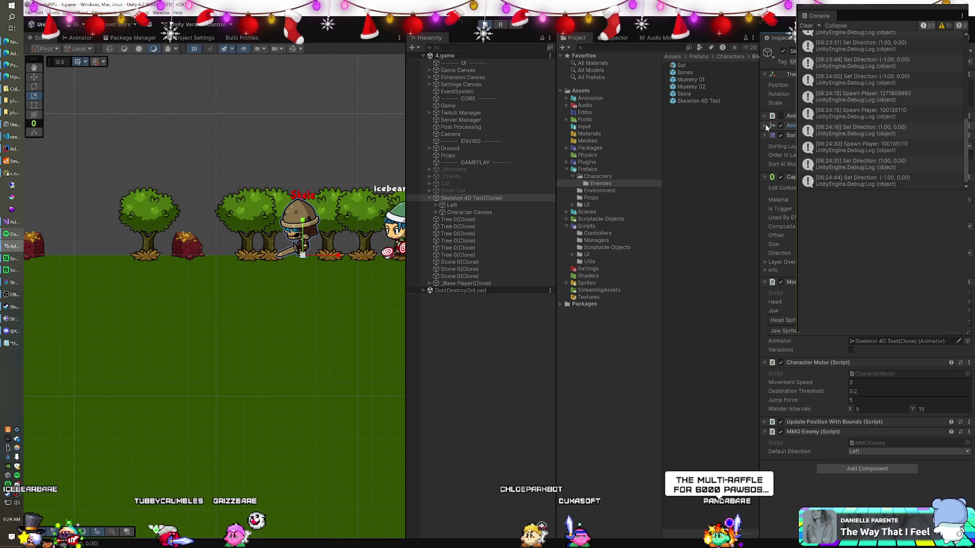
pyautogui.click(765, 135)
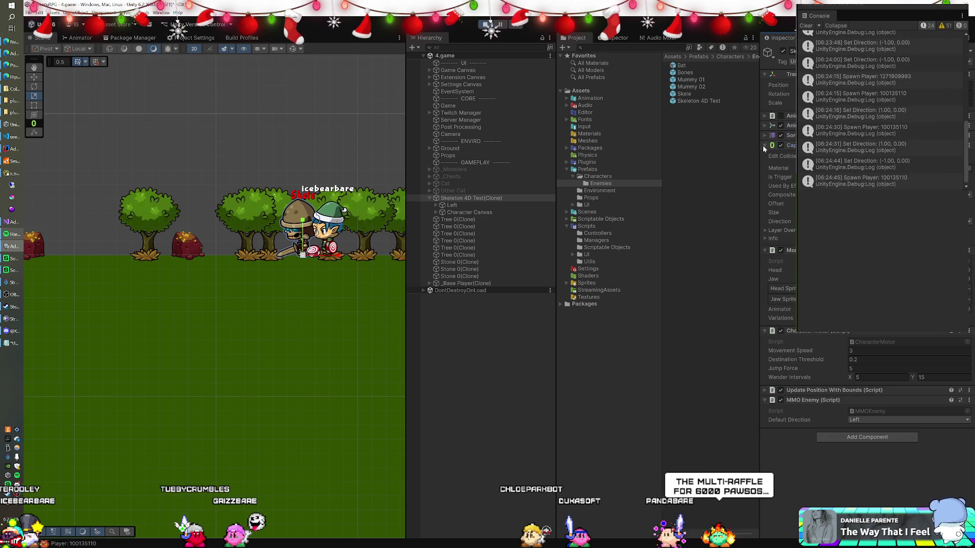
pyautogui.click(764, 146)
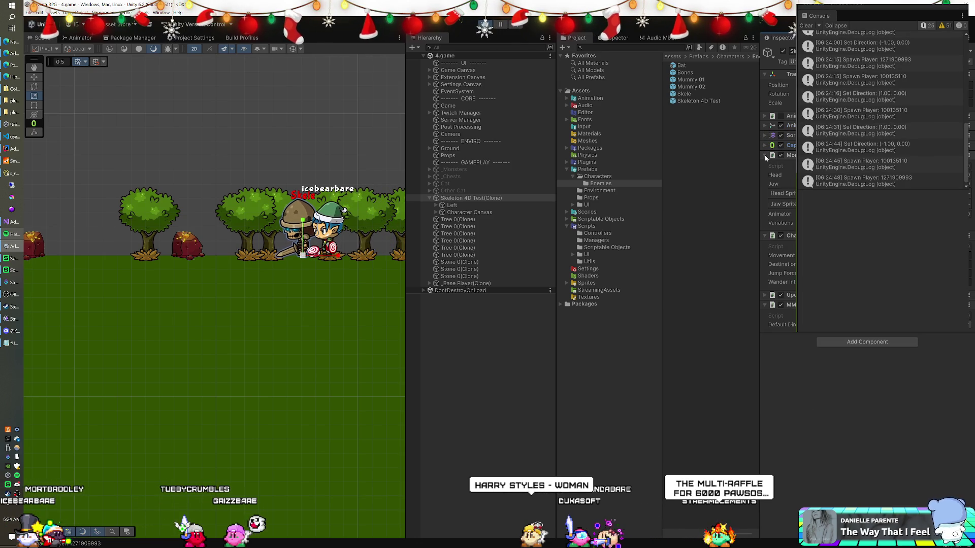
pyautogui.click(764, 155)
pyautogui.click(765, 165)
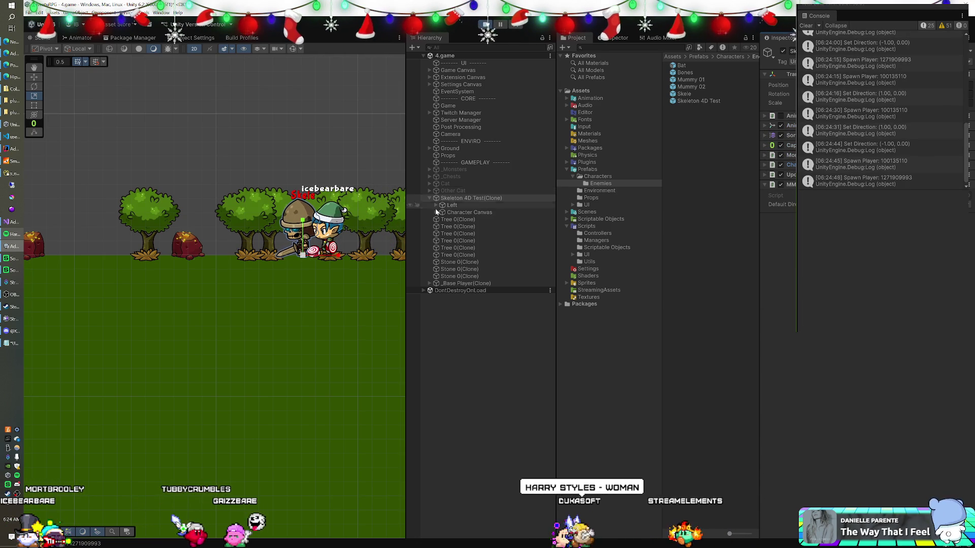
# Step: Select the Left child again and begin expanding it in the Hierarchy
pyautogui.click(452, 205)
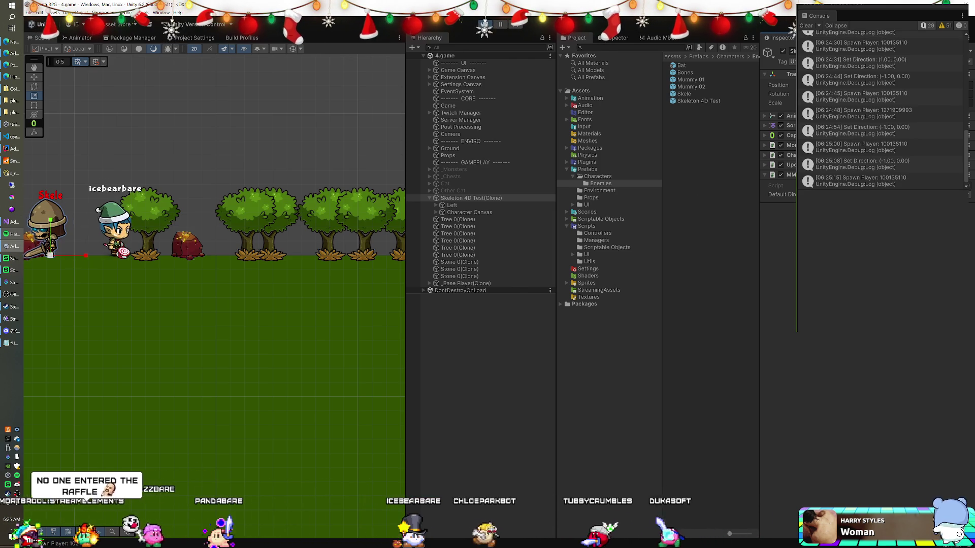
pyautogui.click(488, 205)
pyautogui.click(769, 155)
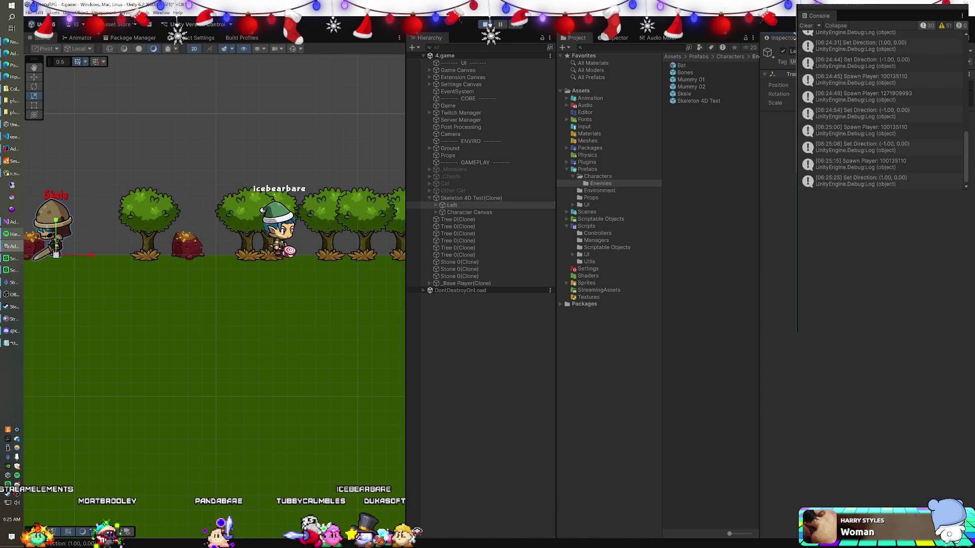
pyautogui.click(435, 205)
# Step: Expand Left's UpperBody and LowerBody down to the LegR and LegL parts
pyautogui.click(453, 213)
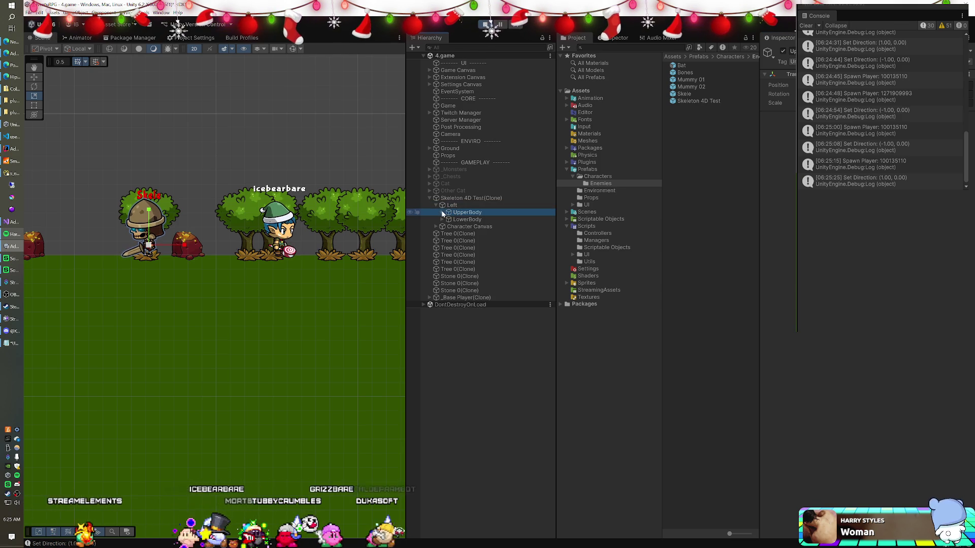
pyautogui.click(442, 212)
pyautogui.click(466, 226)
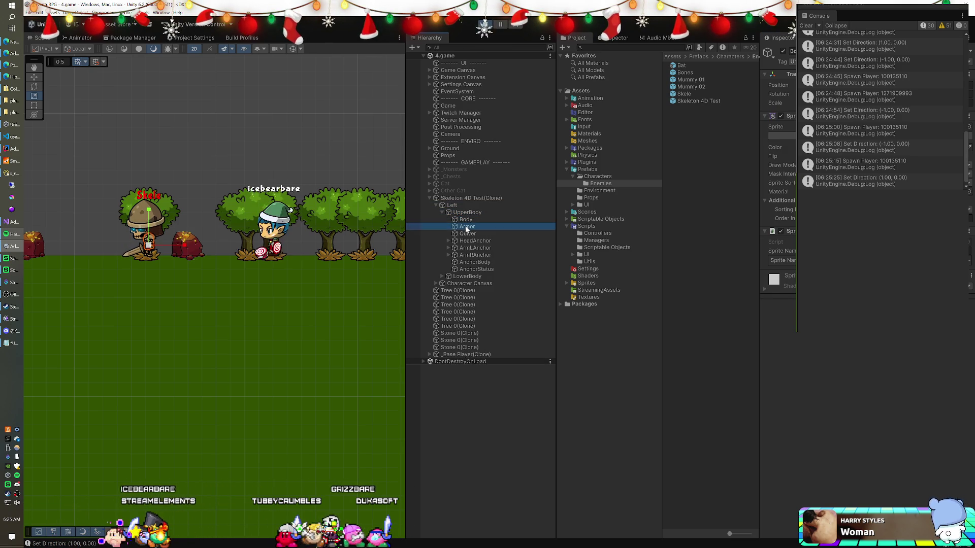
pyautogui.click(447, 277)
pyautogui.click(442, 276)
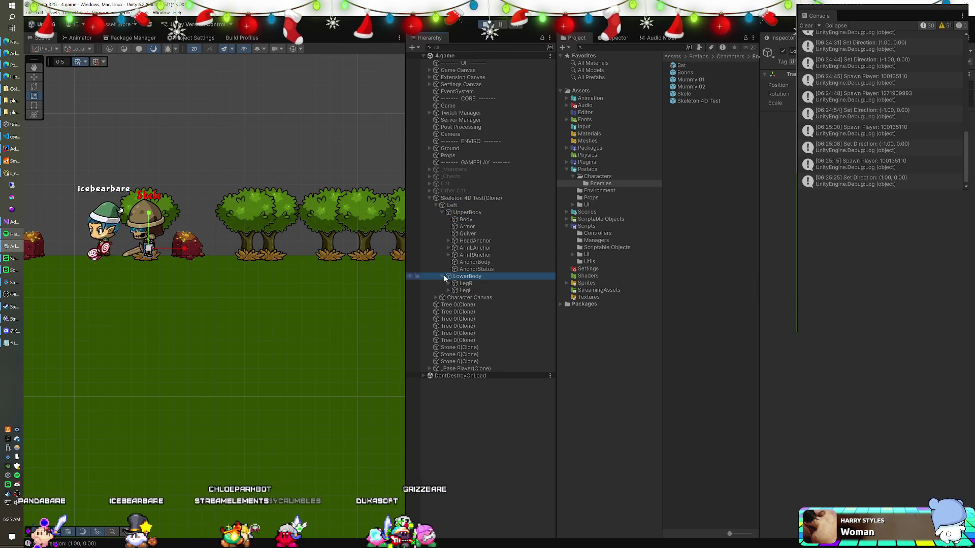
# Step: Inspect LegR and LegL with their armor, then step up through LowerBody to AnchorStatus
pyautogui.click(464, 285)
pyautogui.click(449, 284)
pyautogui.click(456, 291)
pyautogui.click(447, 298)
pyautogui.click(461, 305)
pyautogui.click(466, 284)
pyautogui.press('Up')
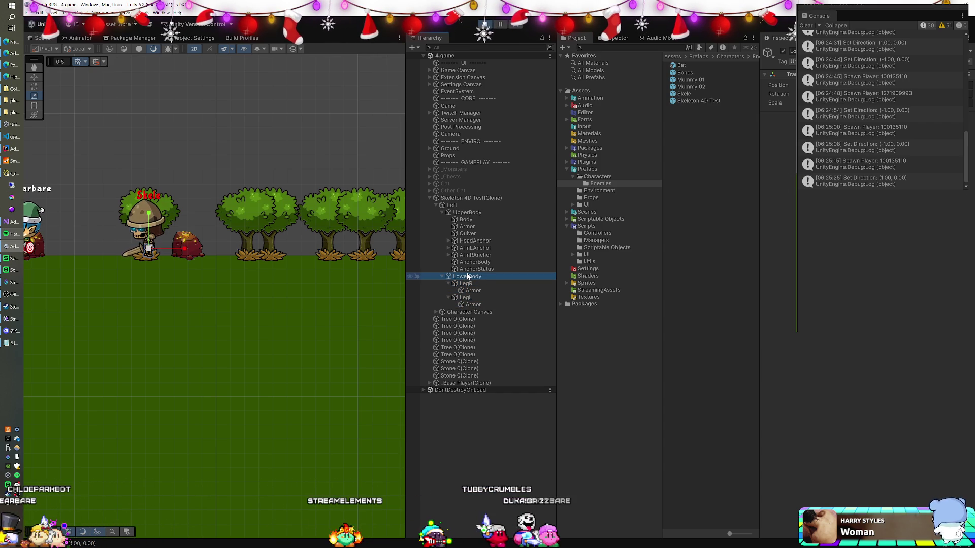
pyautogui.press('Up')
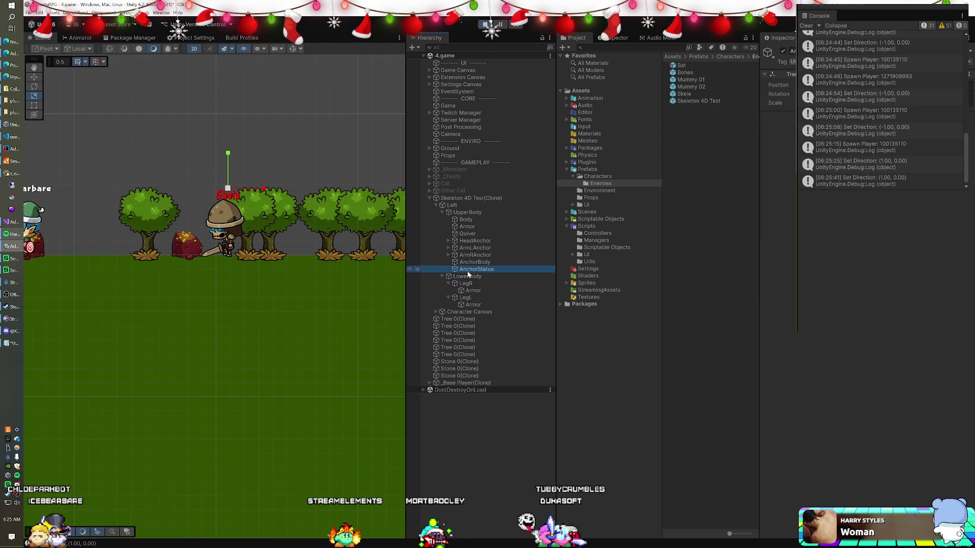
# Step: Toggle the skeleton root's Animator off and on, then ping its Controller asset in Project
pyautogui.click(463, 206)
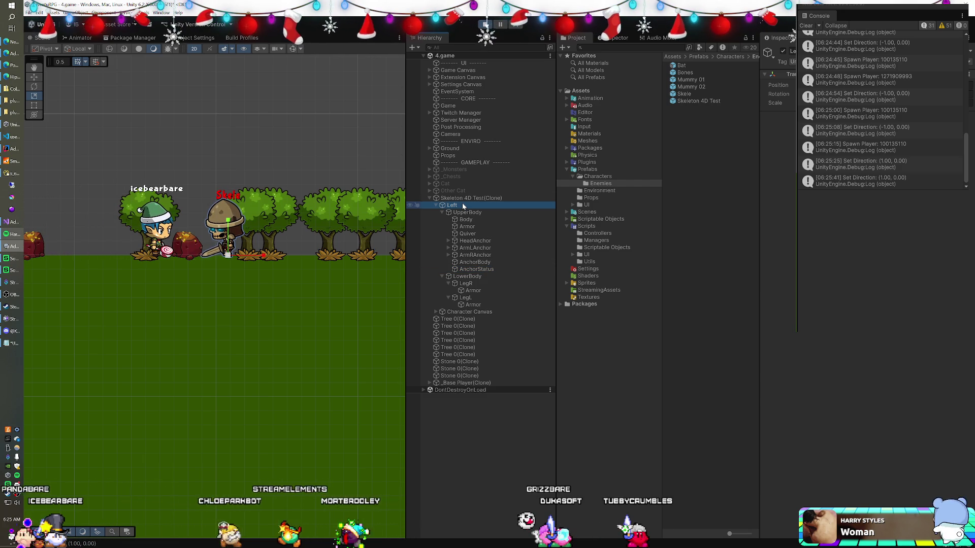
pyautogui.click(463, 198)
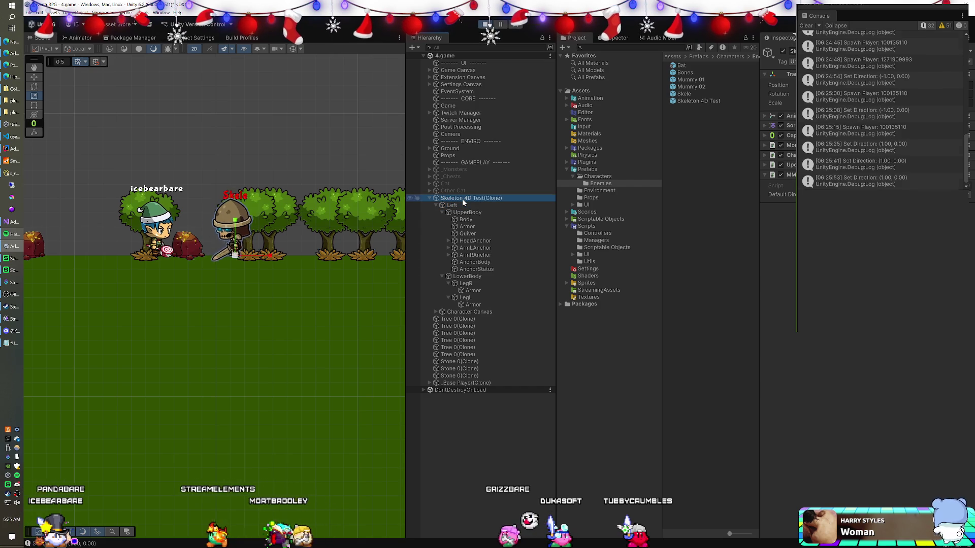
pyautogui.click(781, 116)
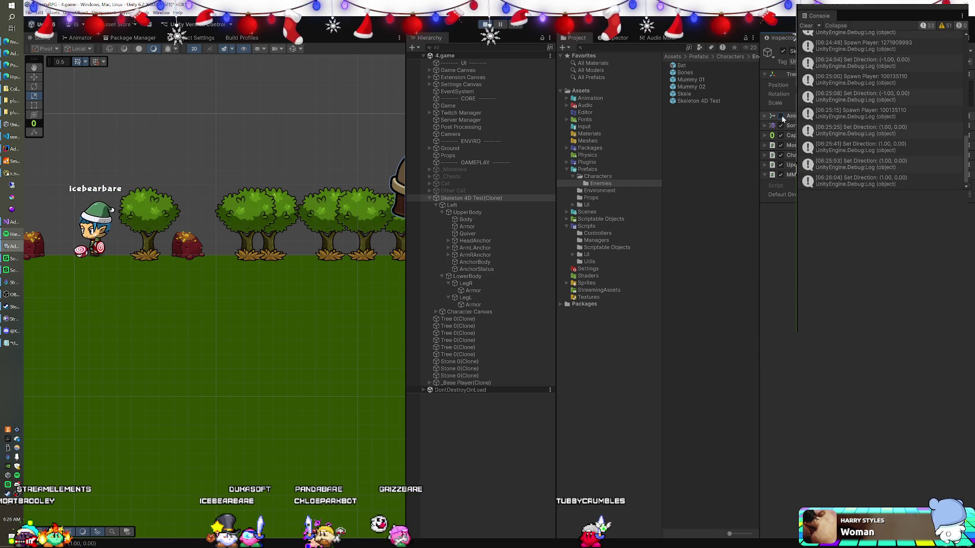
pyautogui.click(781, 115)
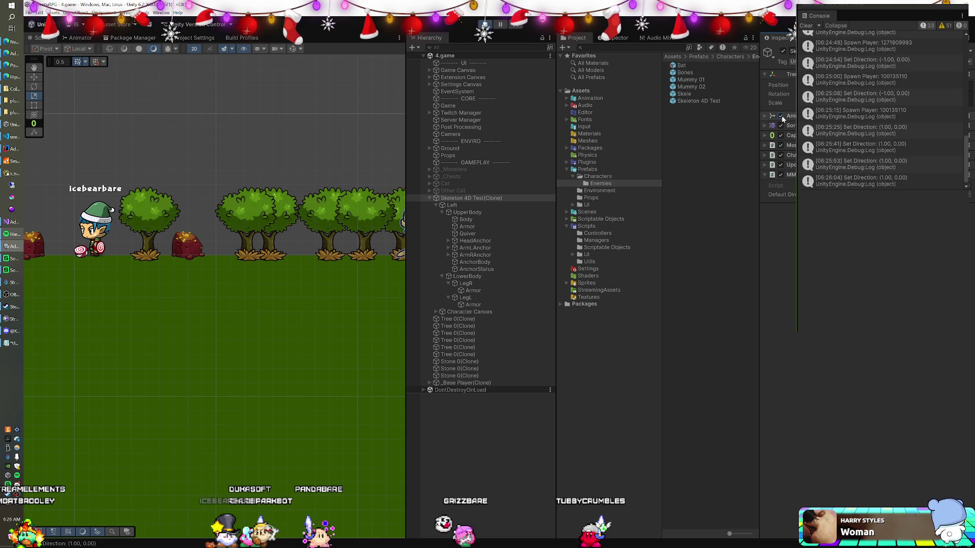
pyautogui.click(764, 116)
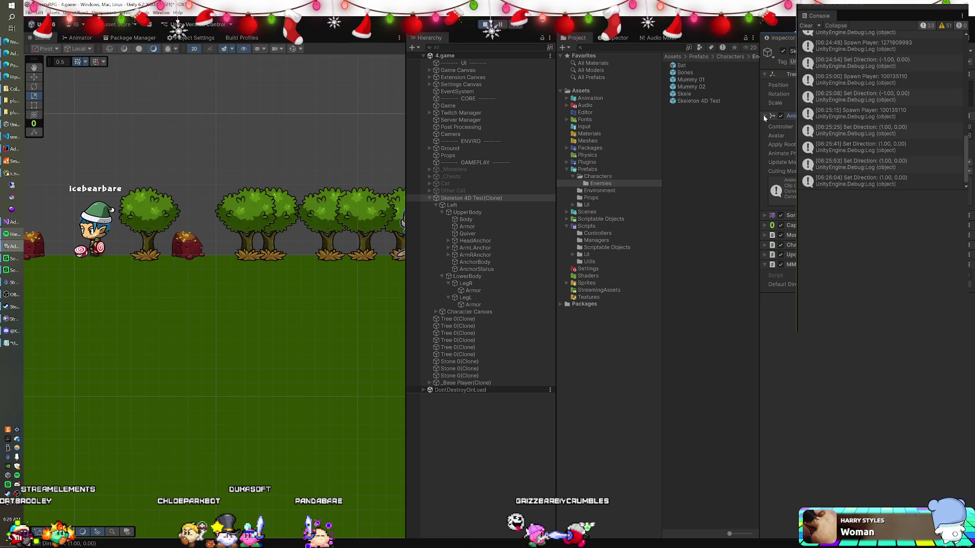
pyautogui.click(781, 126)
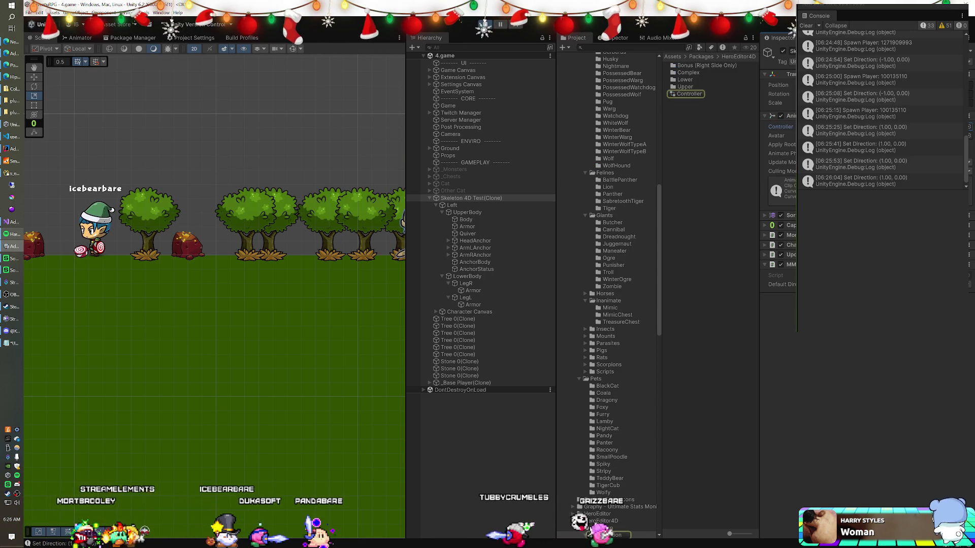
# Step: Select the HeroEditor4D Controller asset and view its Idle, Ready, Walk, Run and Death state graph
pyautogui.click(687, 93)
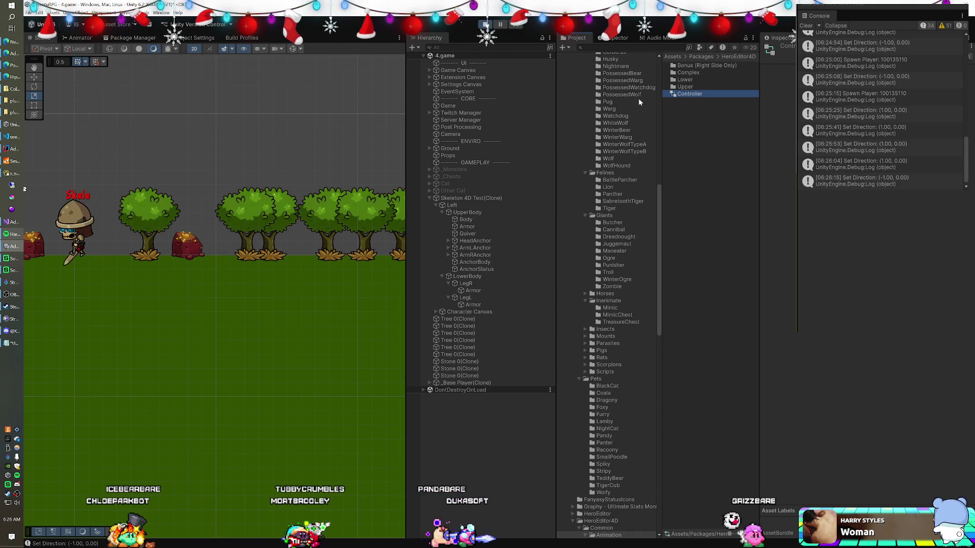
pyautogui.click(70, 41)
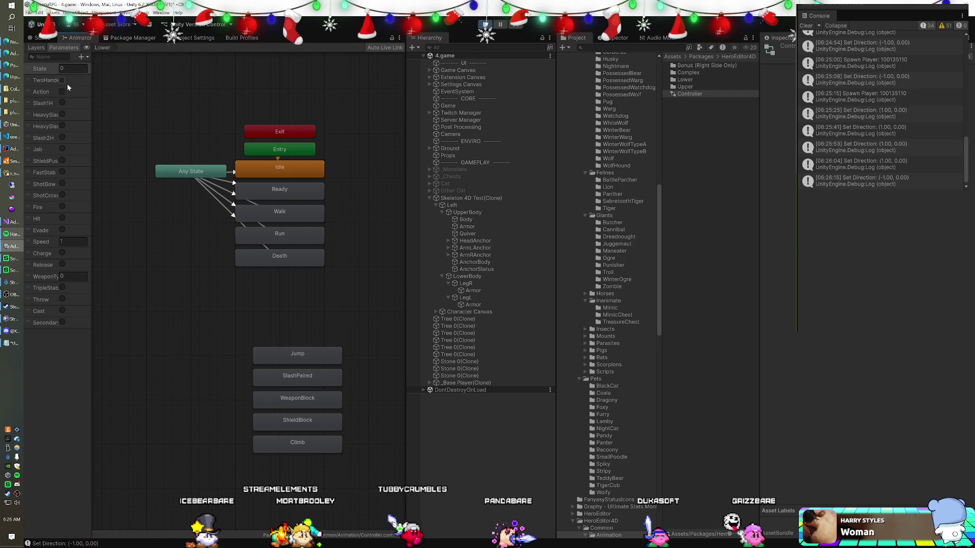
# Step: Link the Animator graph to the live skeleton and confirm its Speed parameter reads 1
pyautogui.click(453, 207)
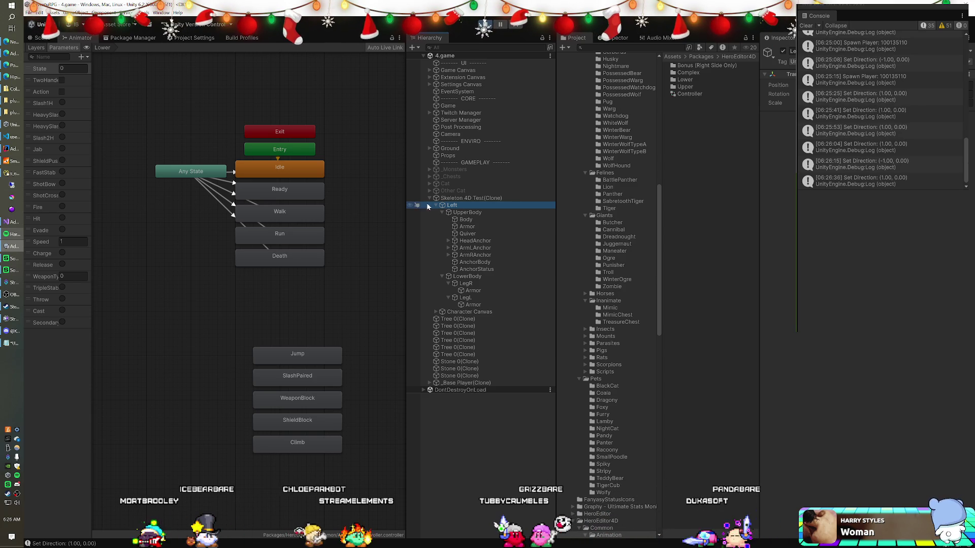
pyautogui.click(443, 199)
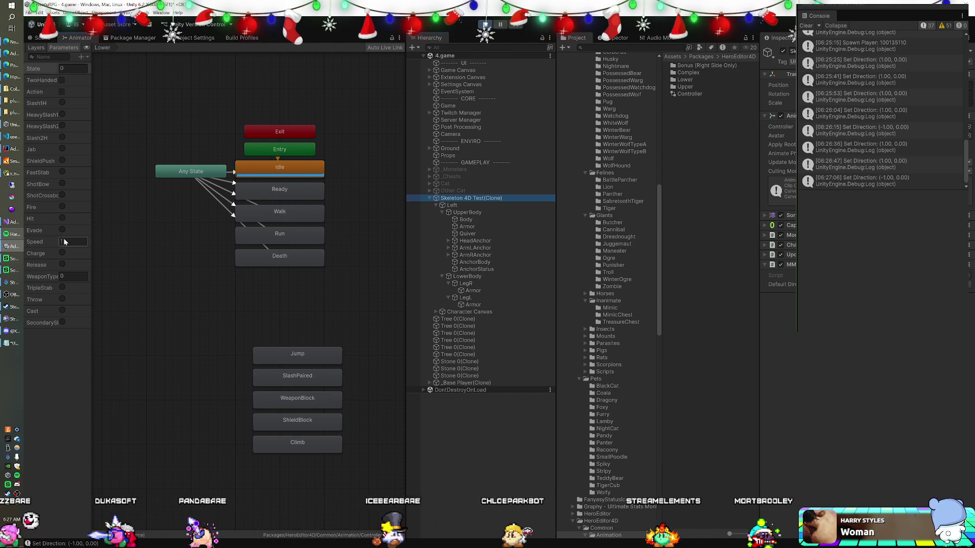
pyautogui.click(86, 241)
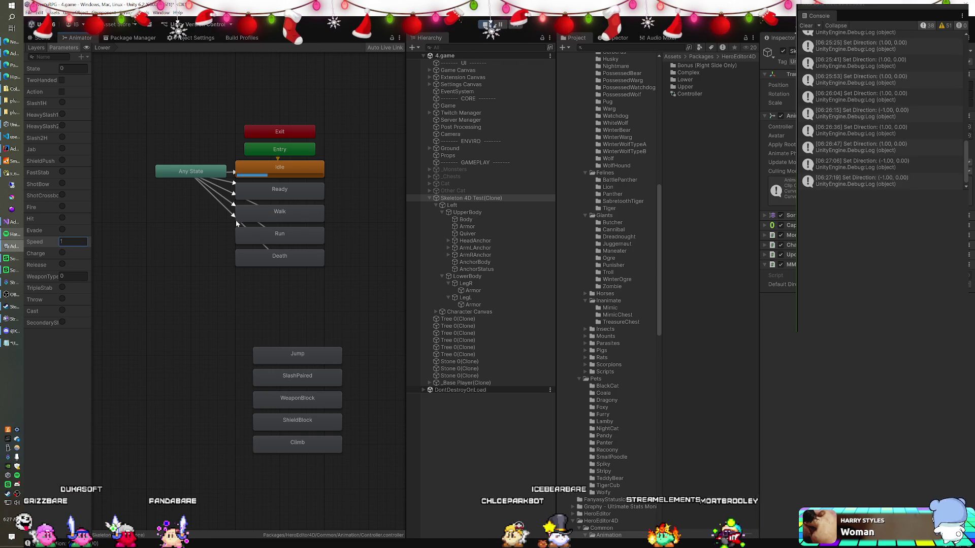
# Step: Inspect the Walk and Idle states, then open the Lower folder with IdleL, WalkL and RunL clips
pyautogui.click(260, 214)
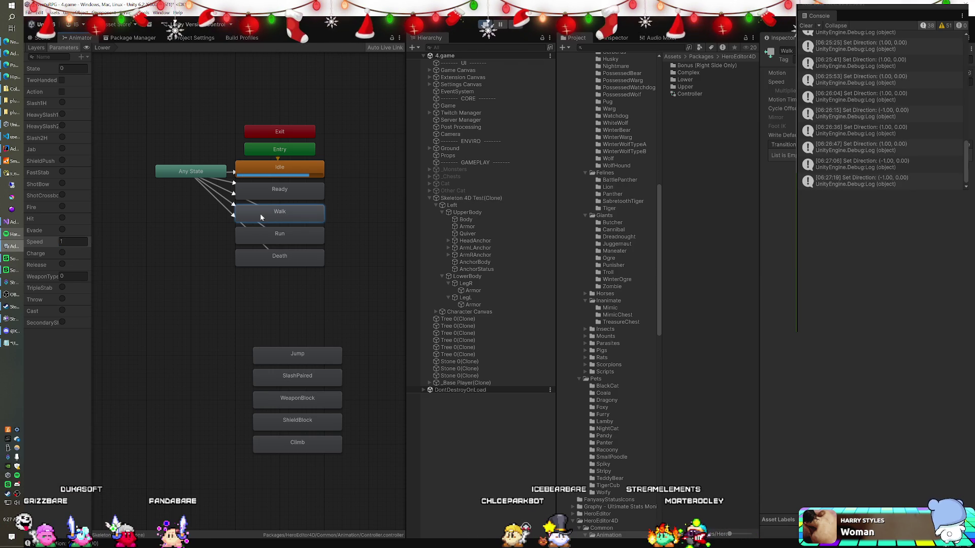
pyautogui.click(266, 173)
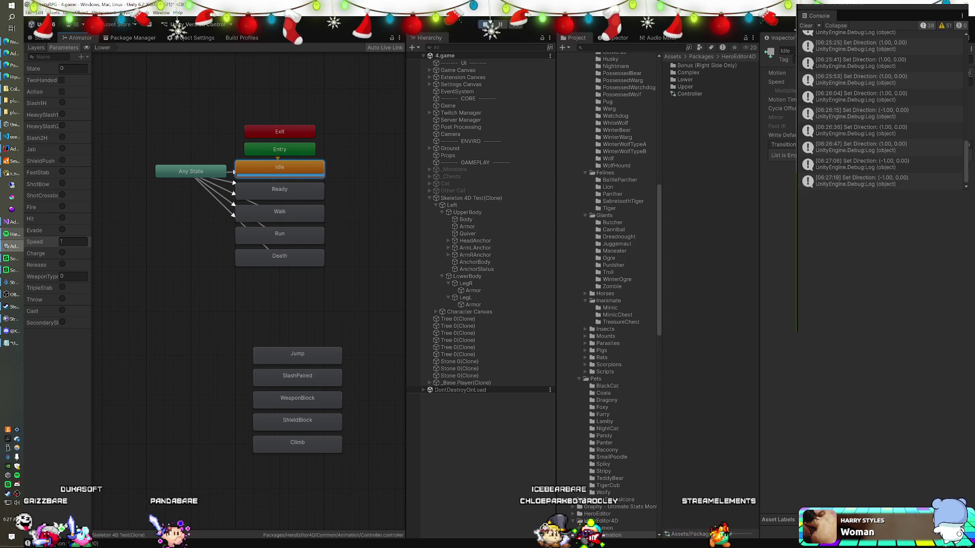
pyautogui.doubleClick(684, 80)
pyautogui.click(682, 72)
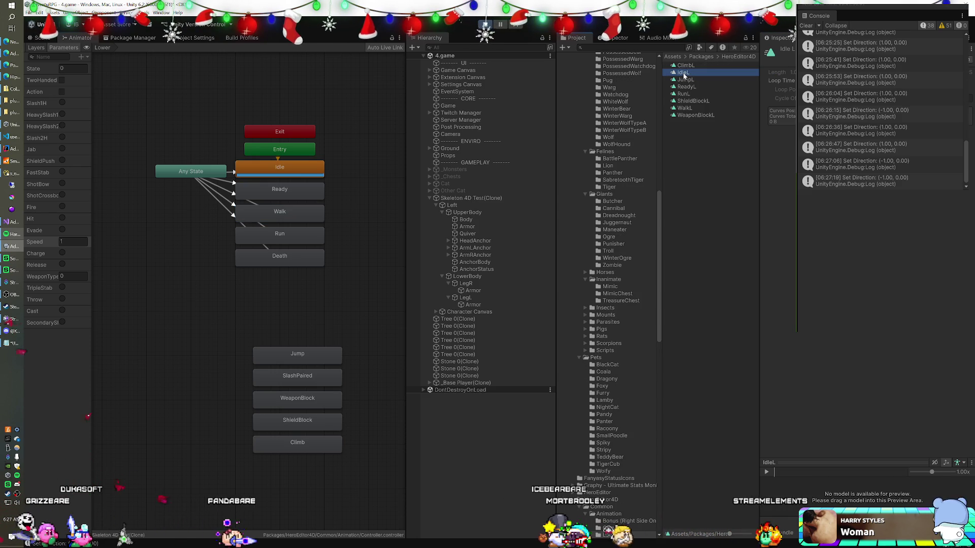
pyautogui.doubleClick(683, 74)
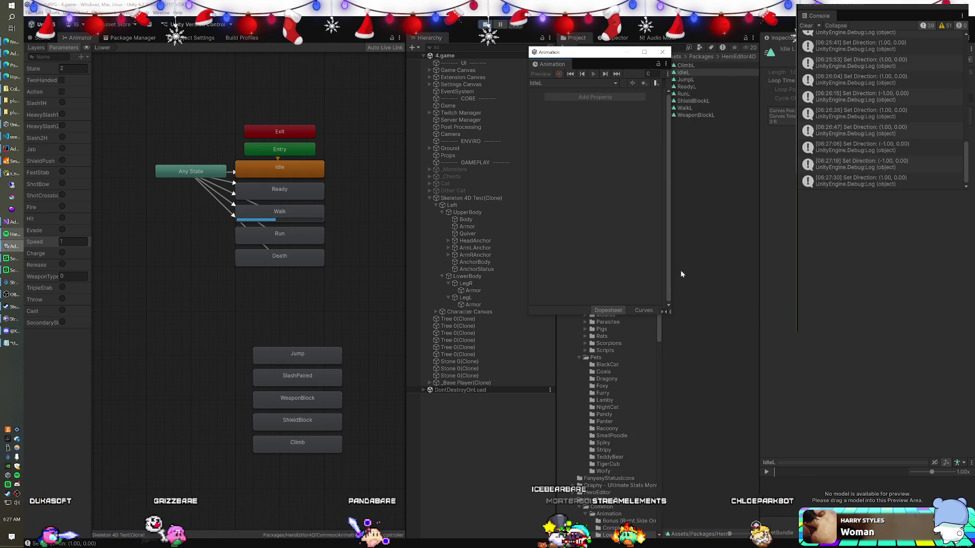
pyautogui.moveTo(670, 314); pyautogui.dragTo(952, 342)
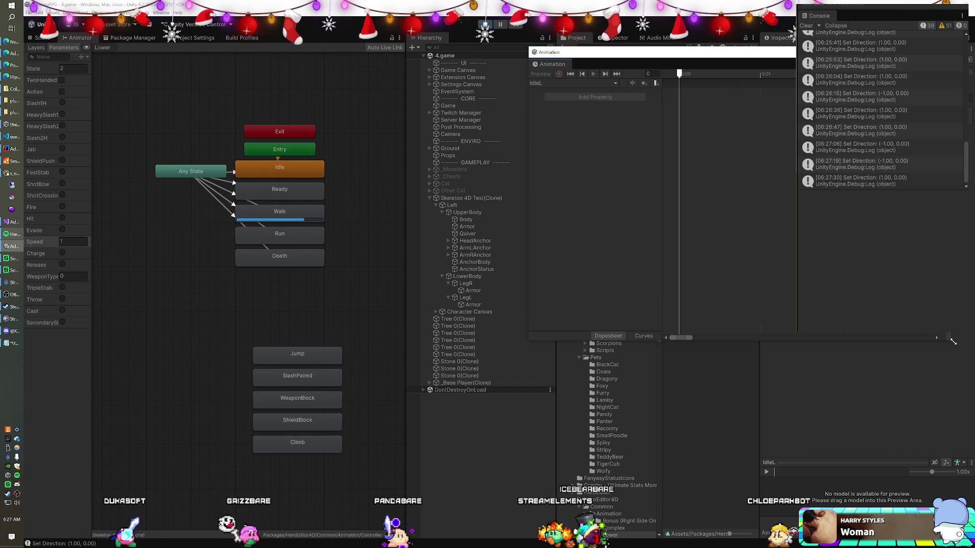
pyautogui.moveTo(709, 53); pyautogui.dragTo(654, 58)
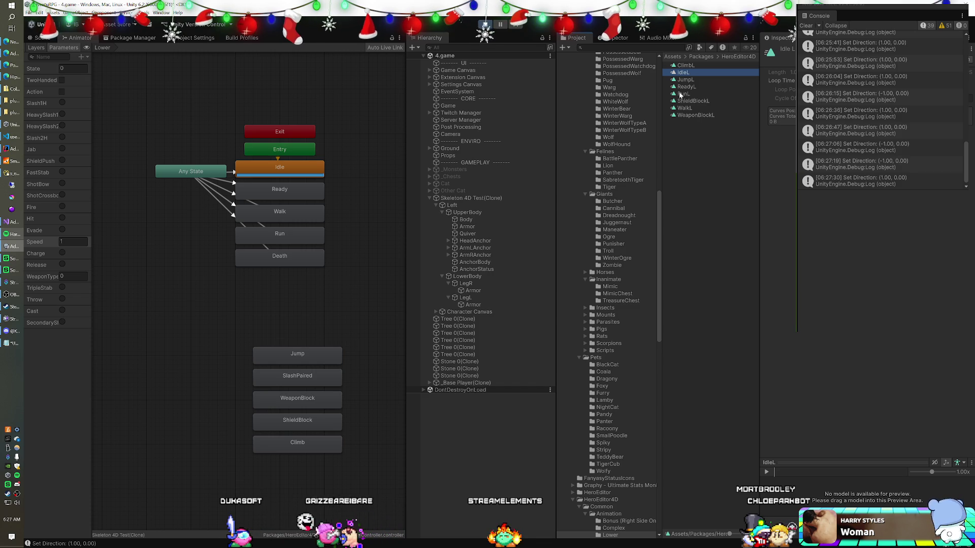
# Step: Disable and re-enable Skeleton 4D Test(Clone)'s Animator, checking the Left child in between
pyautogui.scroll(-5, 613, 190)
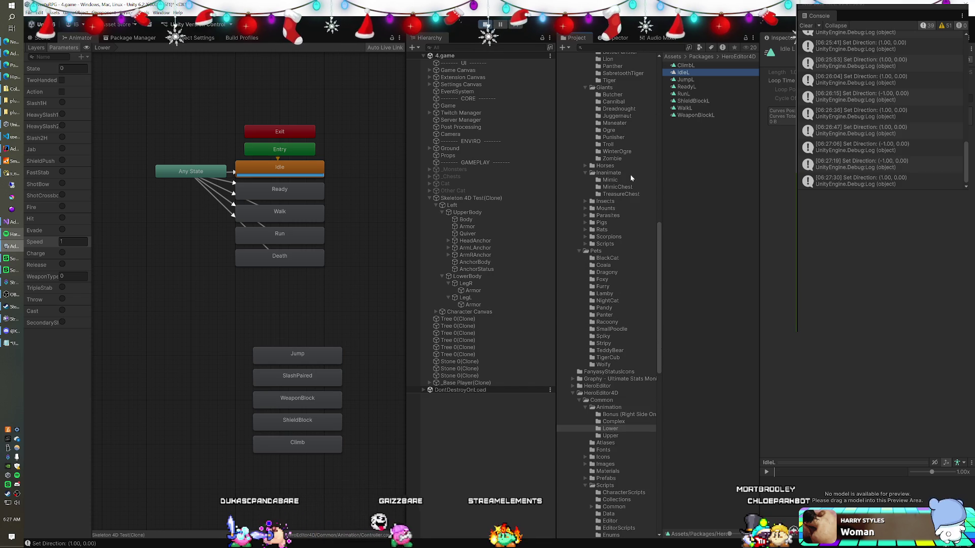
pyautogui.scroll(20, 631, 173)
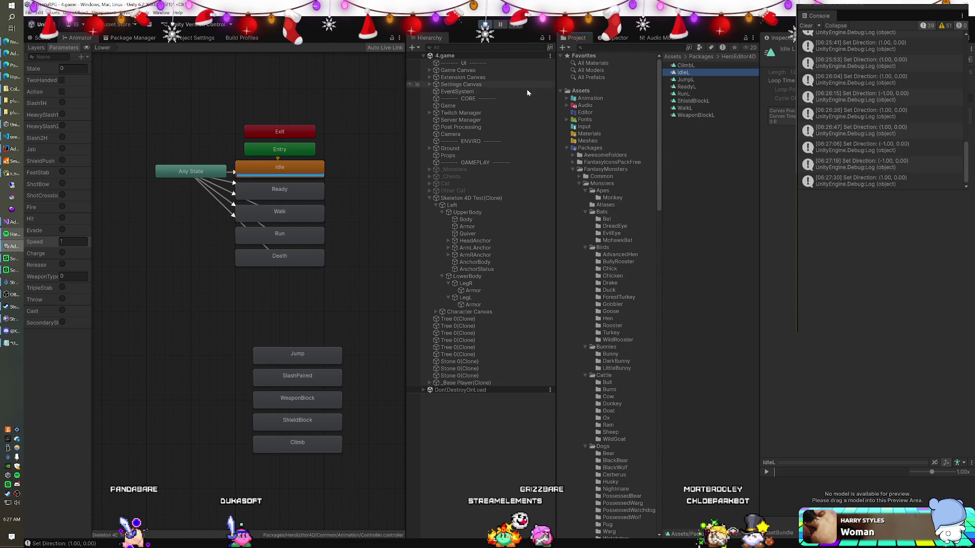
pyautogui.click(471, 206)
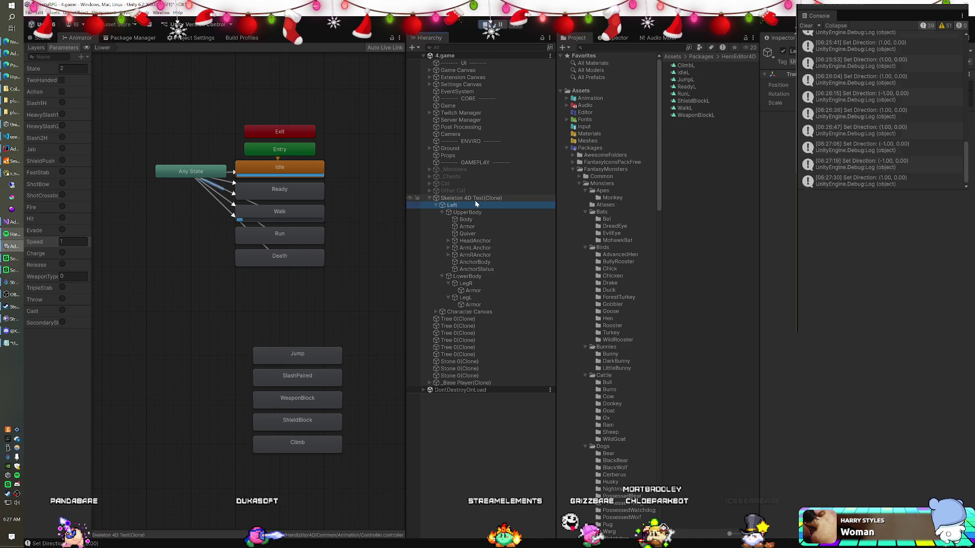
pyautogui.click(535, 198)
pyautogui.click(780, 116)
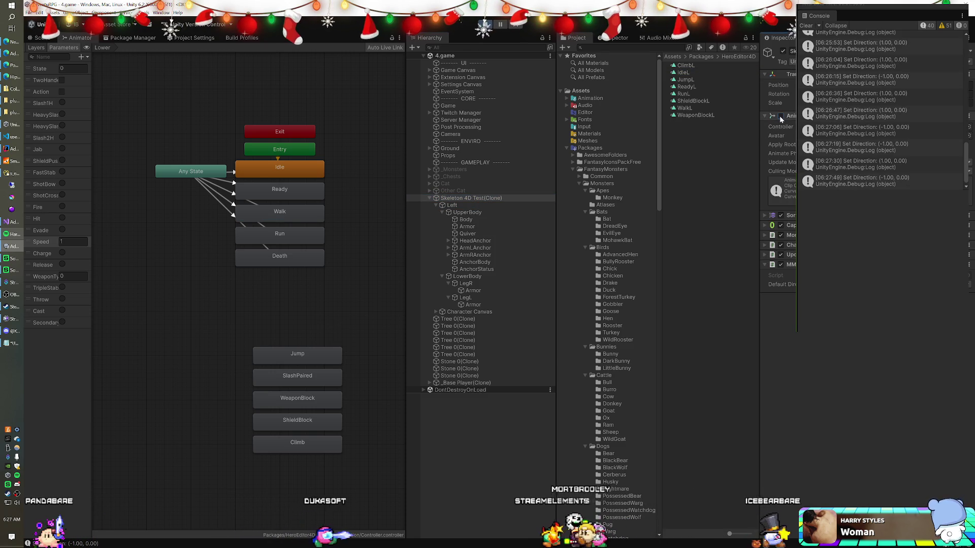
pyautogui.click(485, 205)
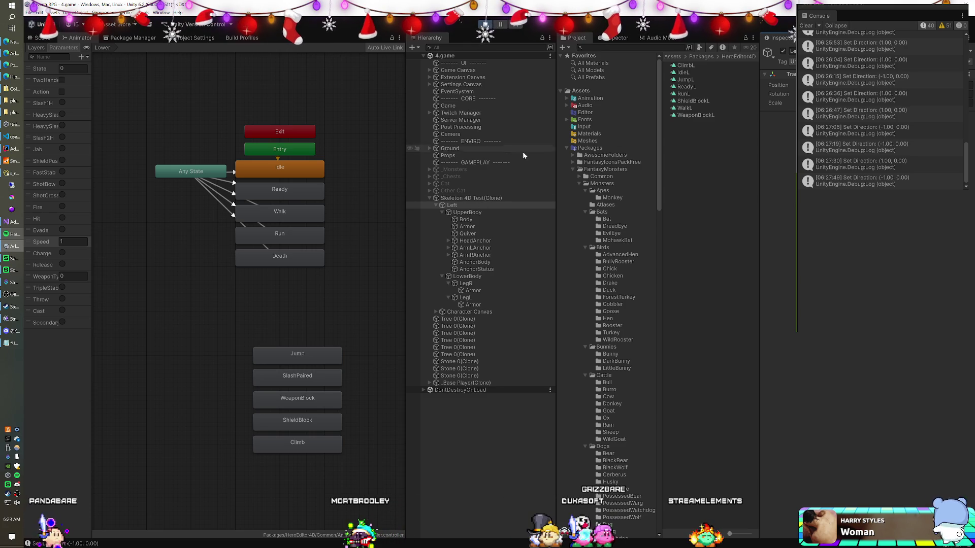
pyautogui.click(449, 198)
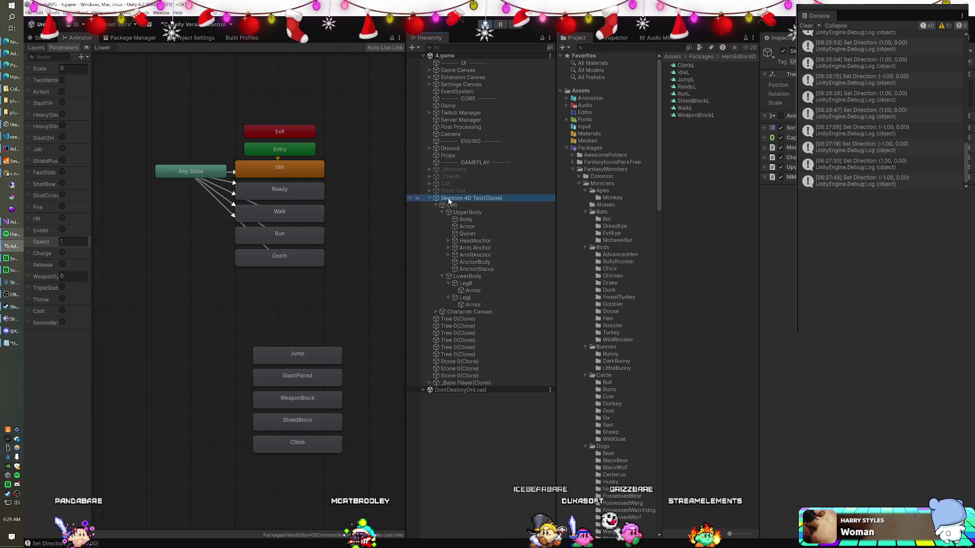
pyautogui.click(781, 117)
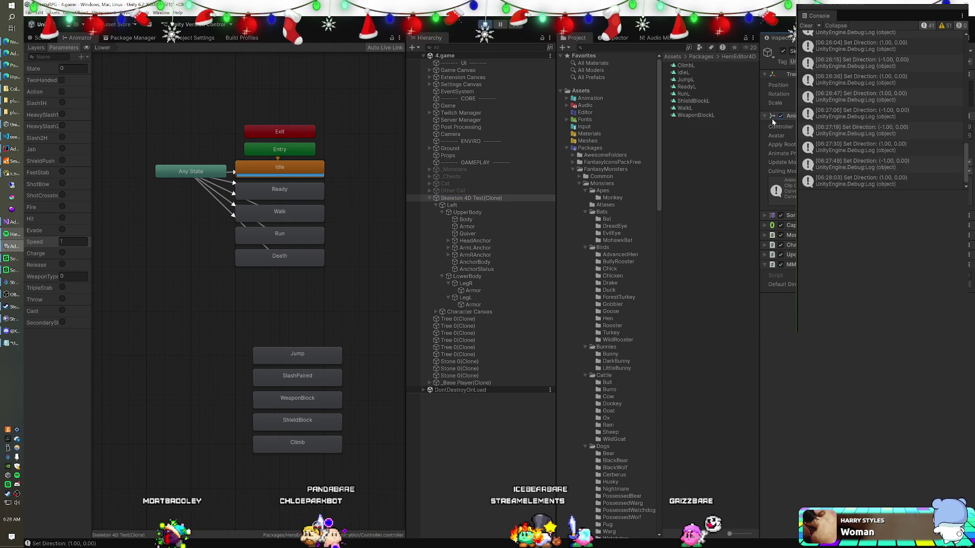
pyautogui.click(486, 203)
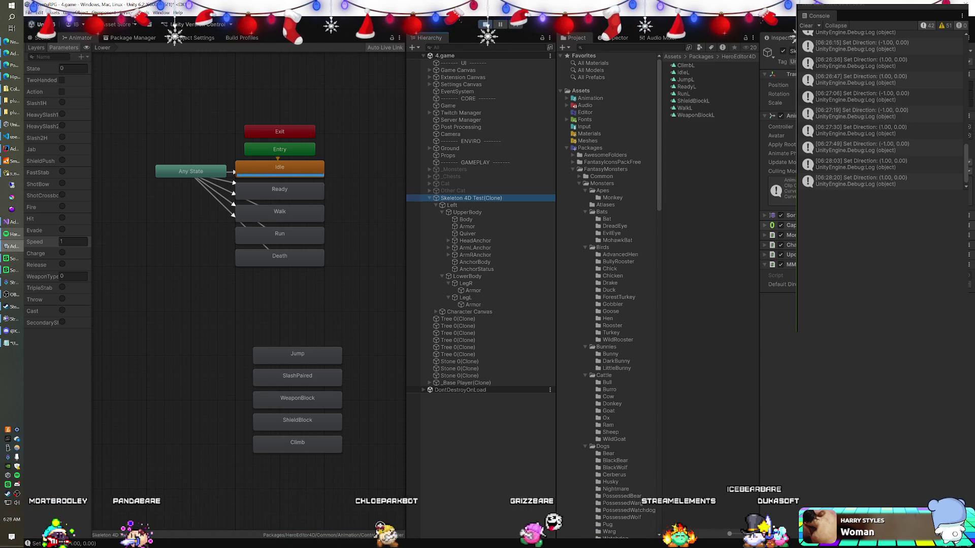
# Step: Expand the Monster script and Sorting Group settings, then switch the Animator off
pyautogui.click(787, 235)
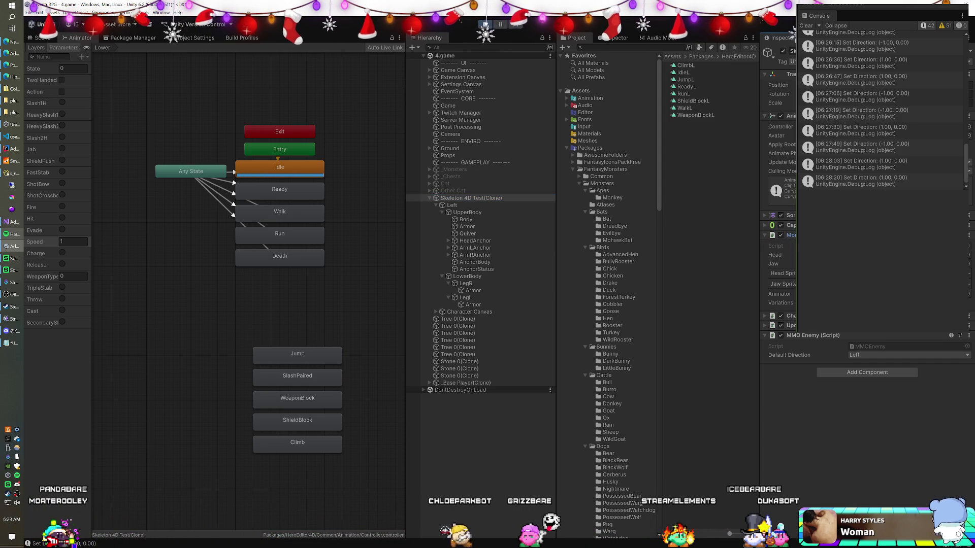
pyautogui.click(469, 205)
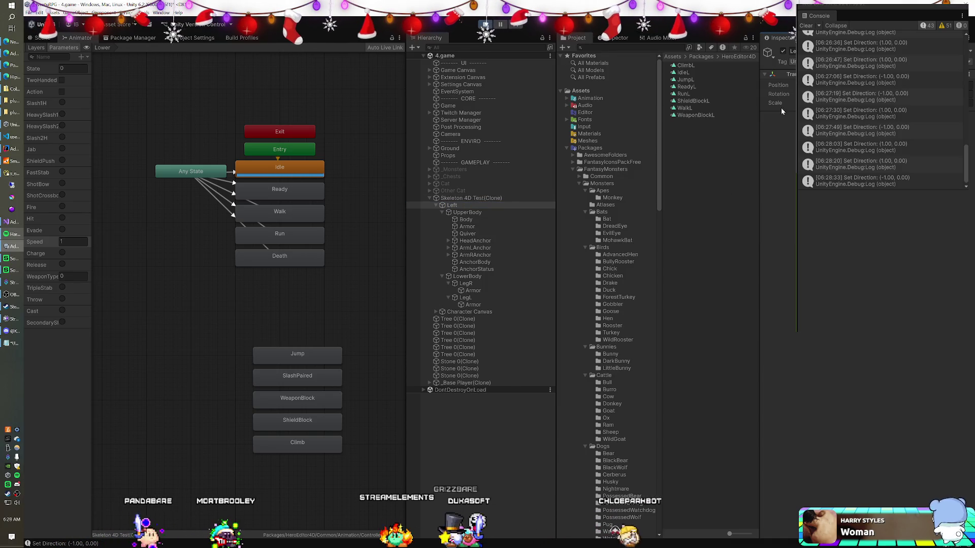
pyautogui.click(472, 198)
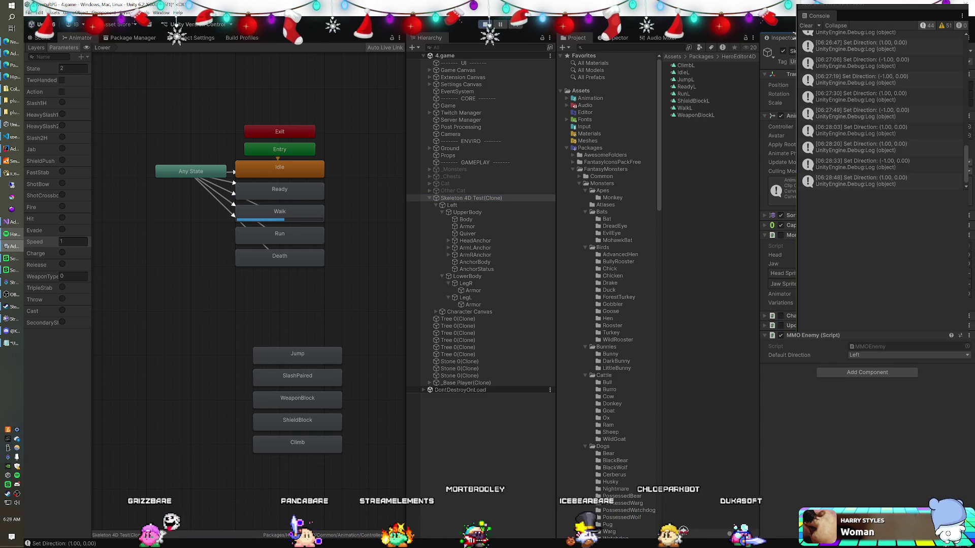
pyautogui.click(495, 206)
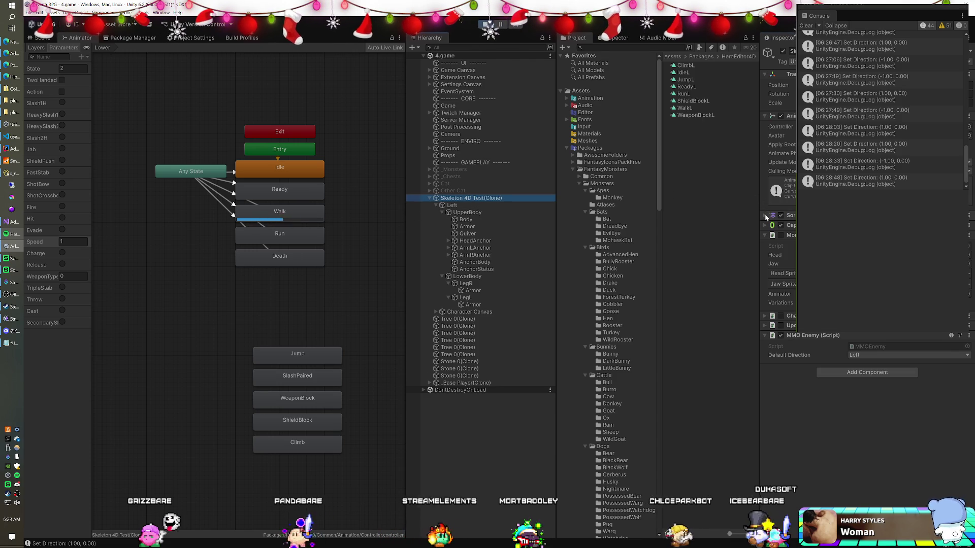
pyautogui.click(766, 215)
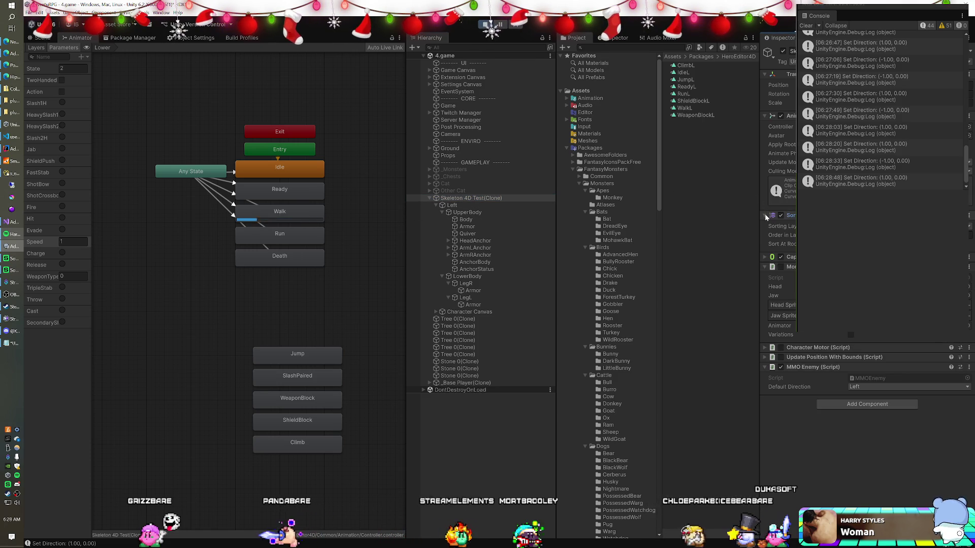
pyautogui.click(781, 116)
# Step: Ping the skeleton's Controller asset in the HeroEditor4D Animation folder and show its details
pyautogui.click(478, 203)
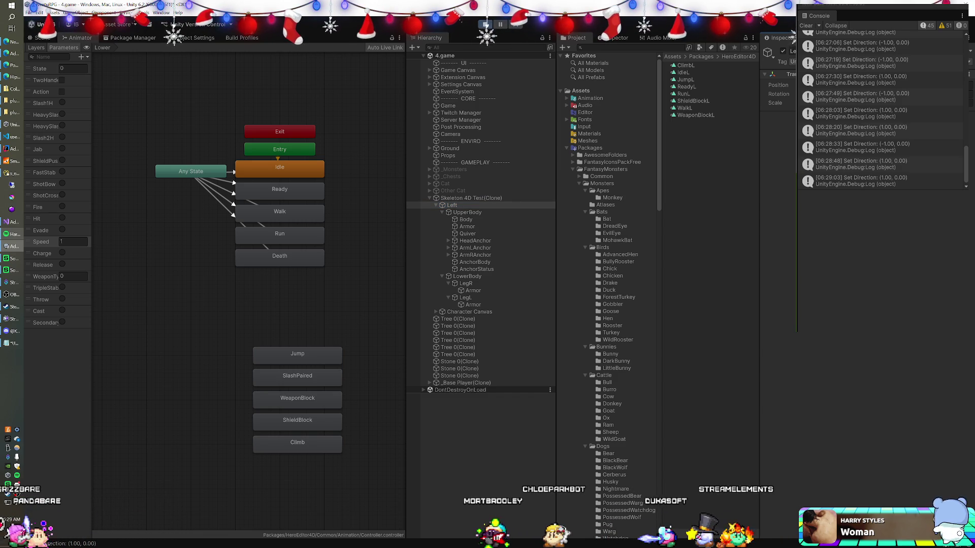
pyautogui.click(478, 201)
pyautogui.click(473, 199)
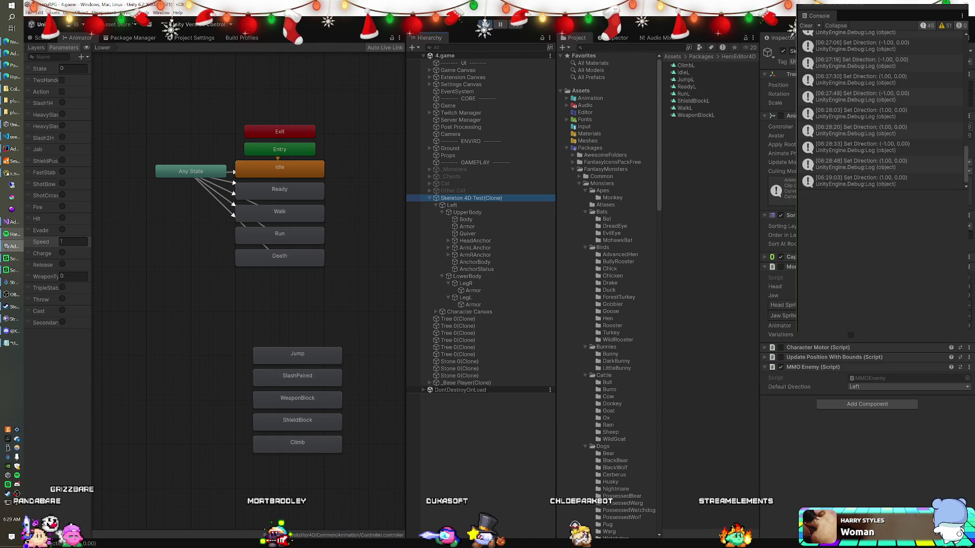
pyautogui.click(780, 127)
pyautogui.click(692, 95)
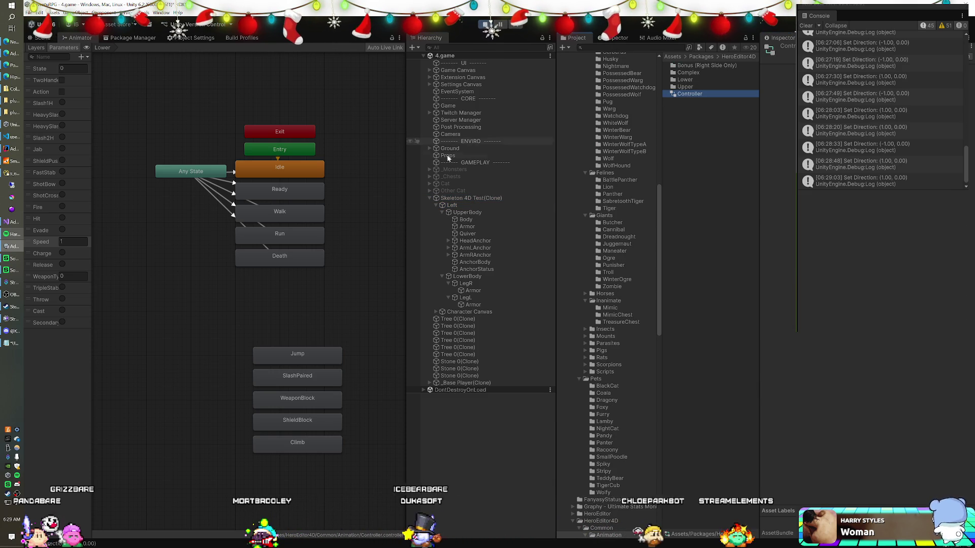
# Step: Zoom out the Animator graph, widen the Parameters list, and check the Lower, Upper, Complex layers
pyautogui.scroll(-2, 222, 241)
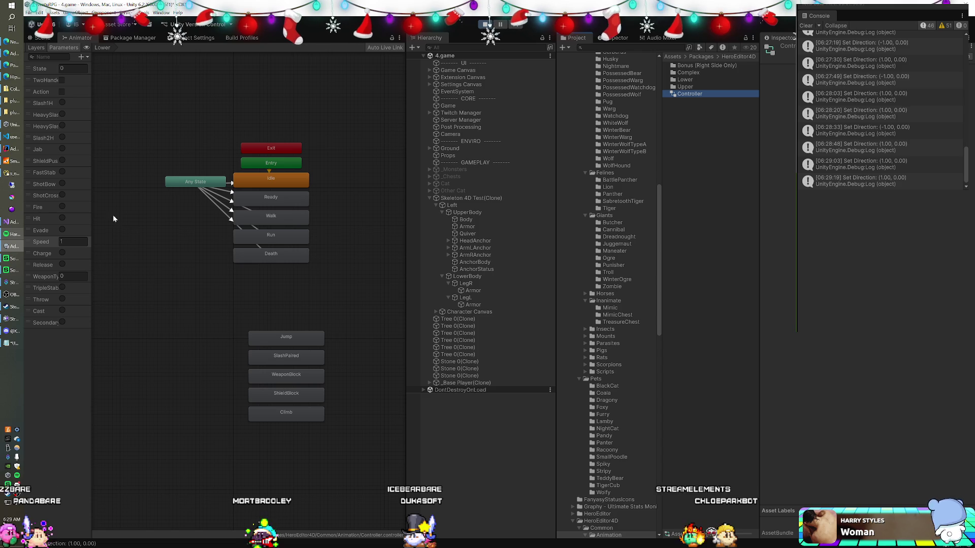
pyautogui.moveTo(92, 203); pyautogui.dragTo(137, 203)
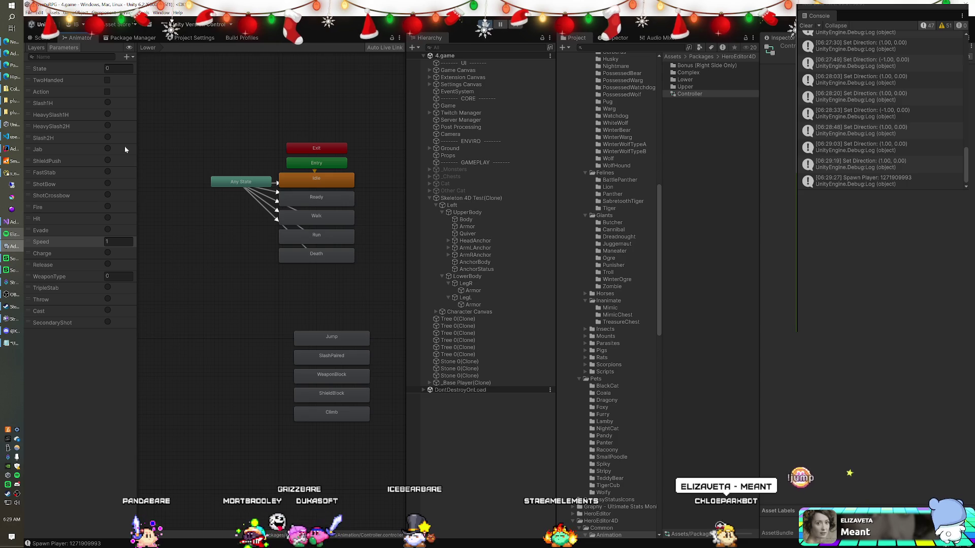
pyautogui.click(35, 47)
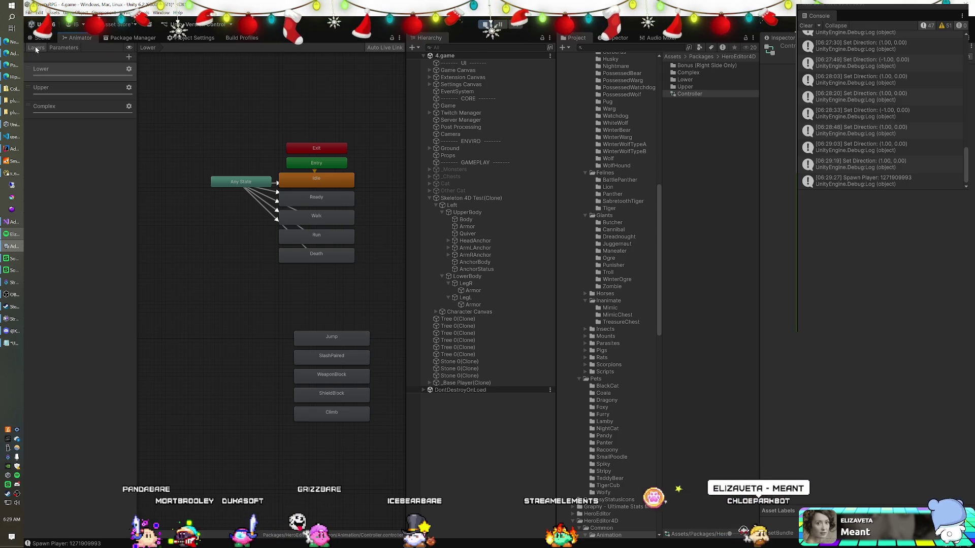
pyautogui.click(53, 46)
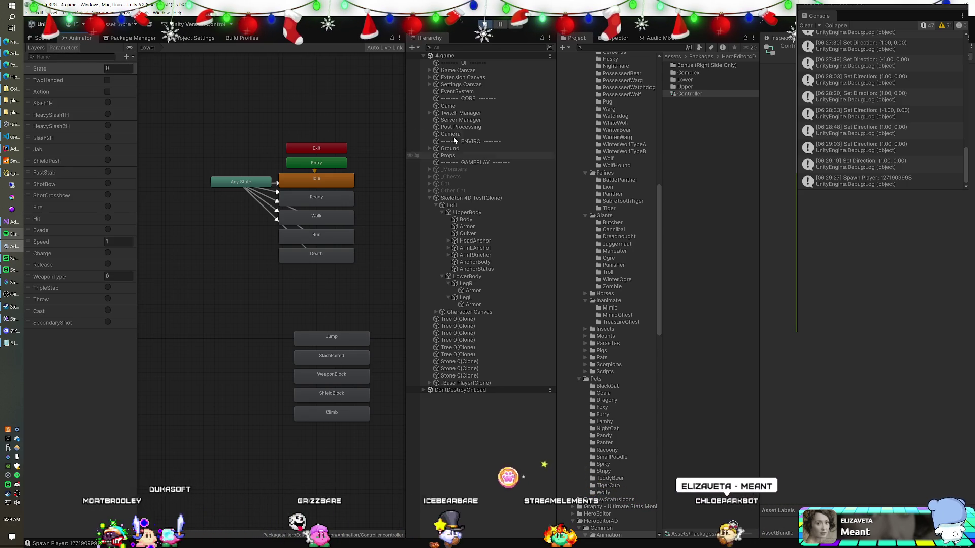
# Step: Re-enable the Animator checkbox on the Left child object
pyautogui.click(440, 206)
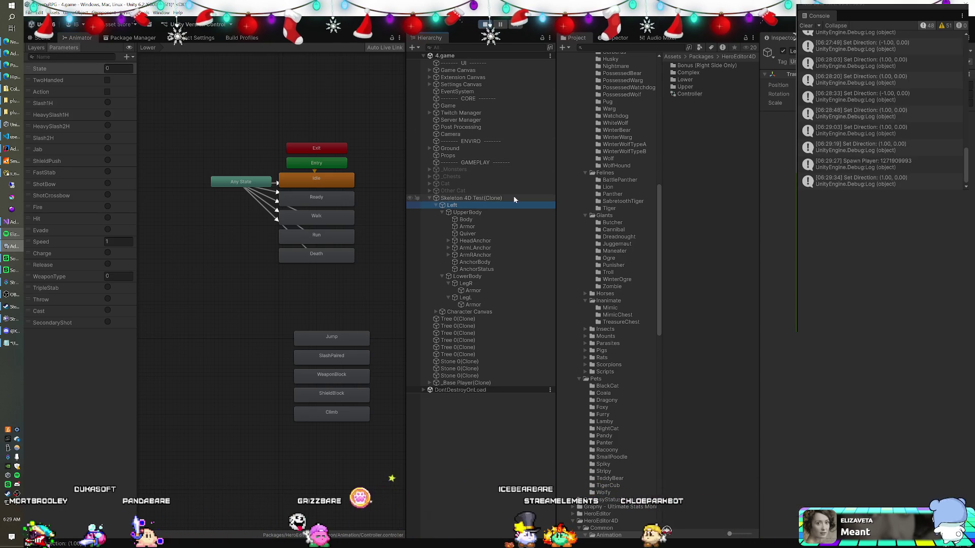
pyautogui.click(457, 198)
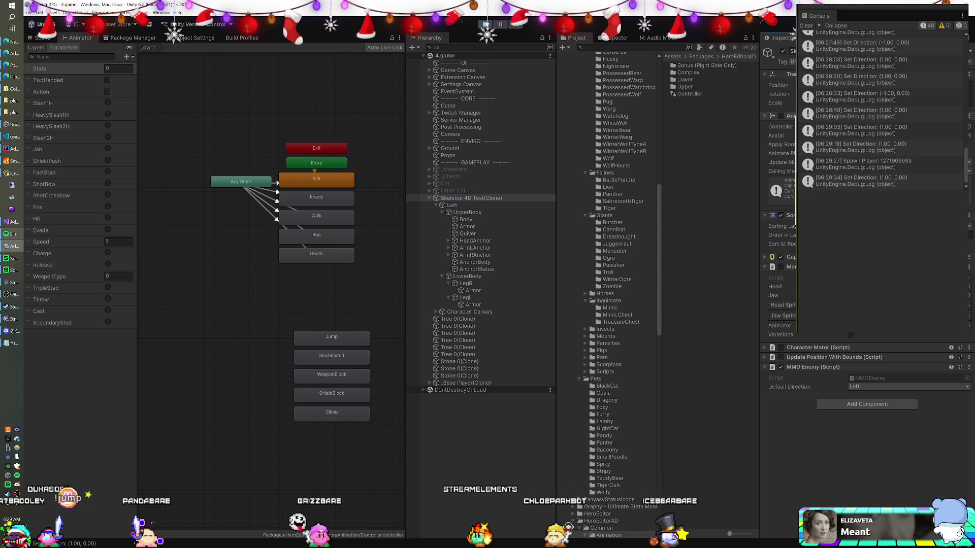
pyautogui.click(473, 205)
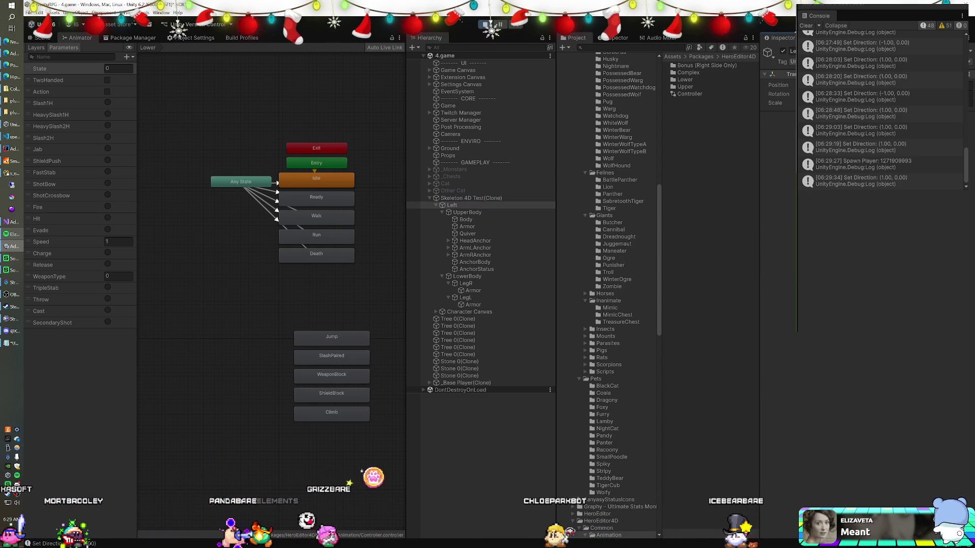
pyautogui.click(781, 116)
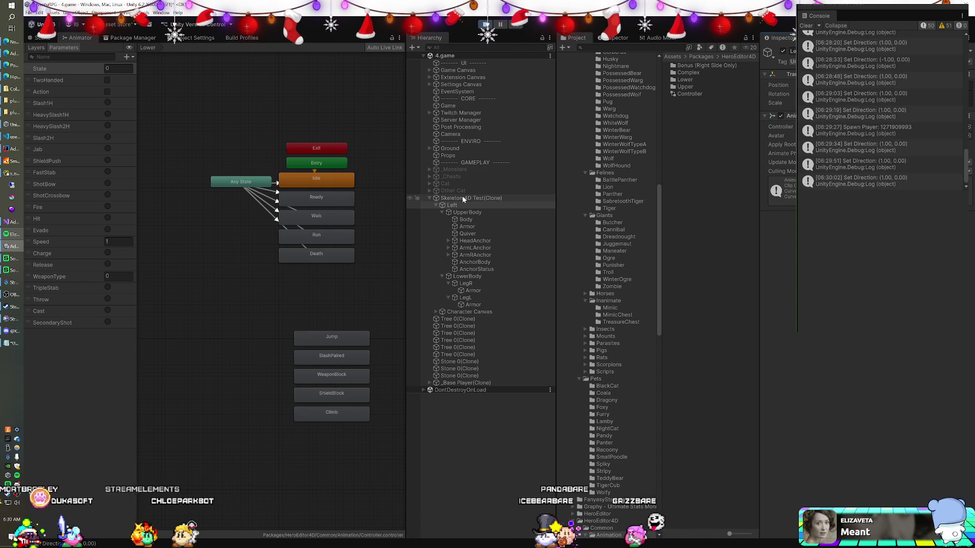
# Step: Remove the skeleton's Animator component and read the MissingReferenceException trace into Monster.cs SetState
pyautogui.click(528, 198)
pyautogui.rightClick(782, 117)
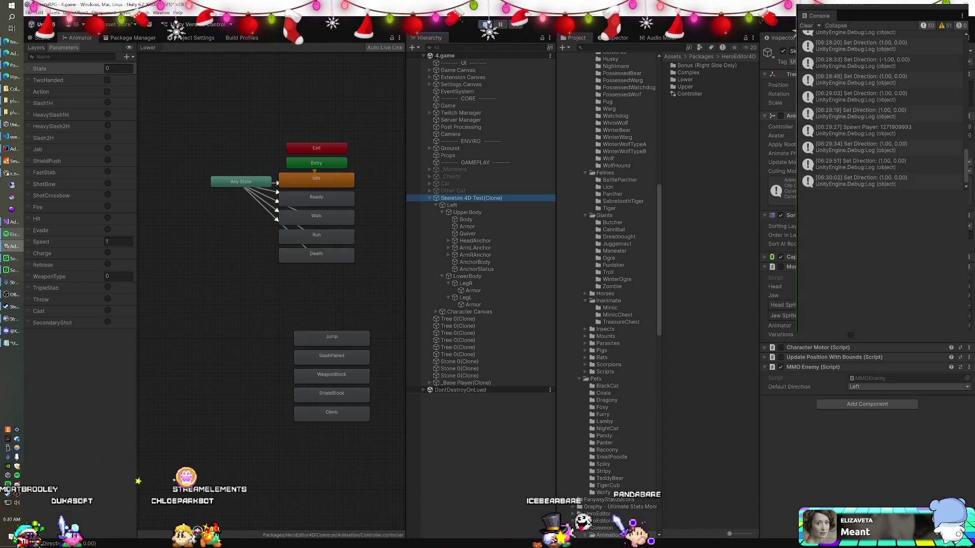
pyautogui.click(786, 170)
pyautogui.click(781, 167)
pyautogui.click(782, 258)
pyautogui.click(780, 247)
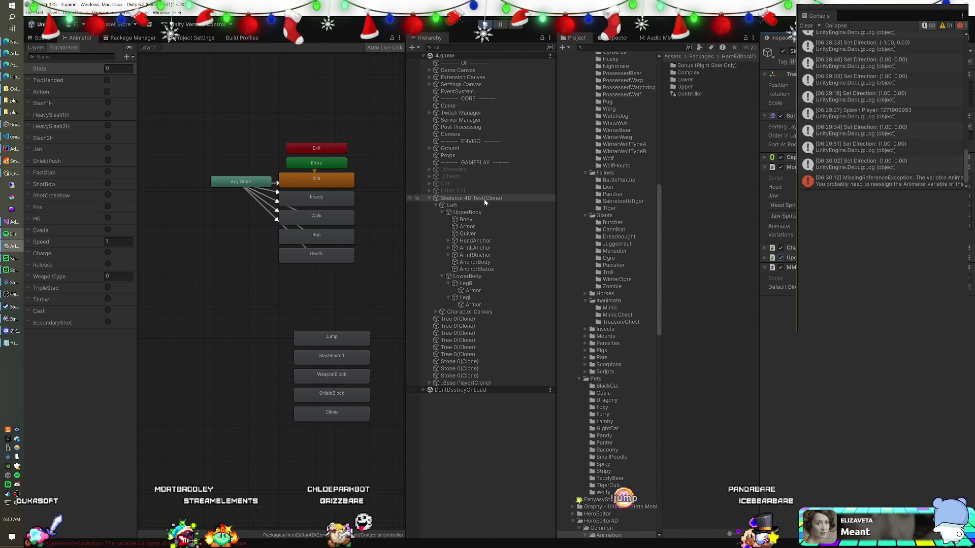
pyautogui.click(465, 203)
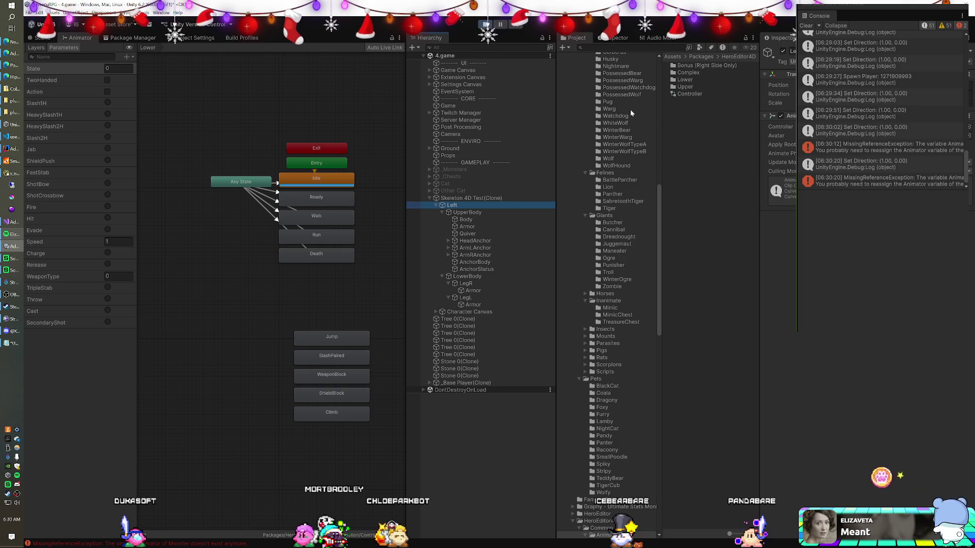
pyautogui.click(863, 181)
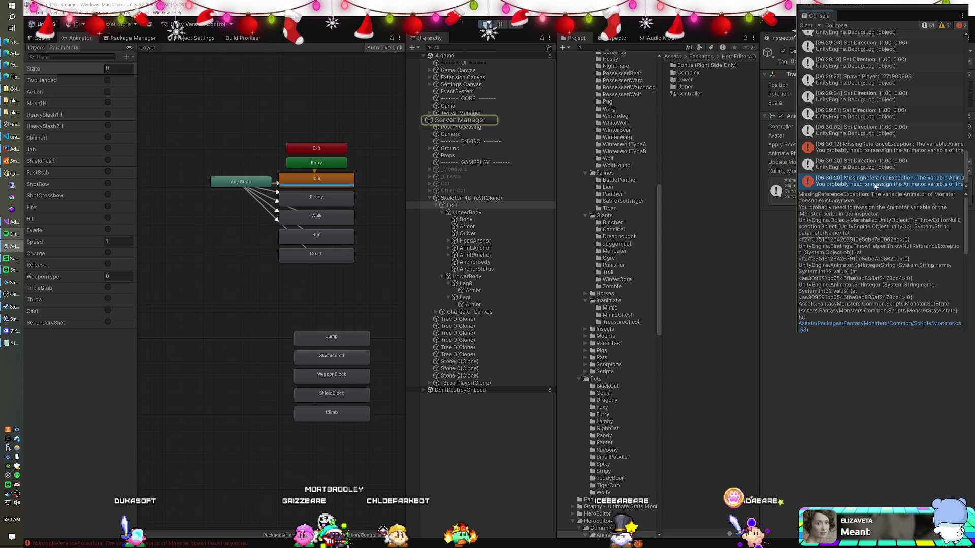
# Step: Inspect the Skeleton 4D Test(Clone) components and its Left child's Animator, then stop play mode
pyautogui.click(462, 198)
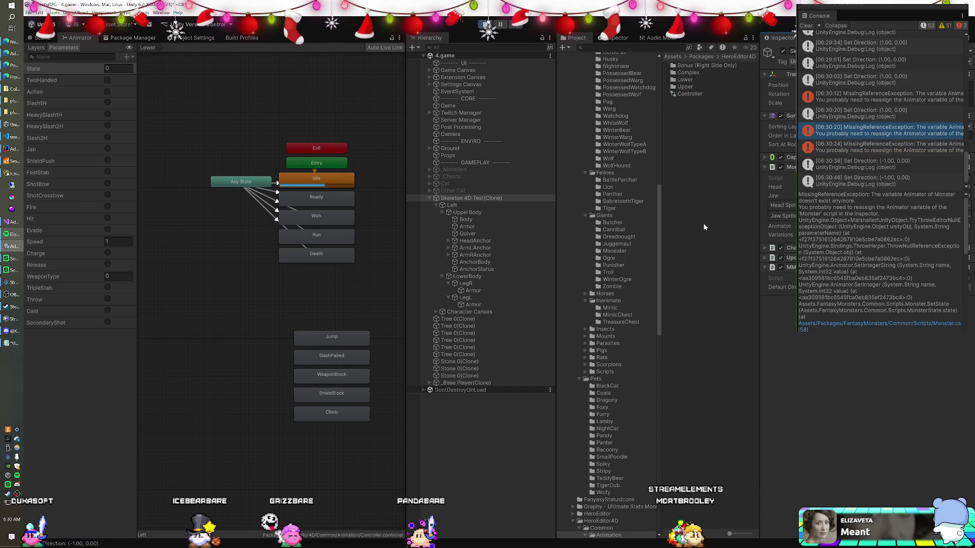
pyautogui.click(518, 205)
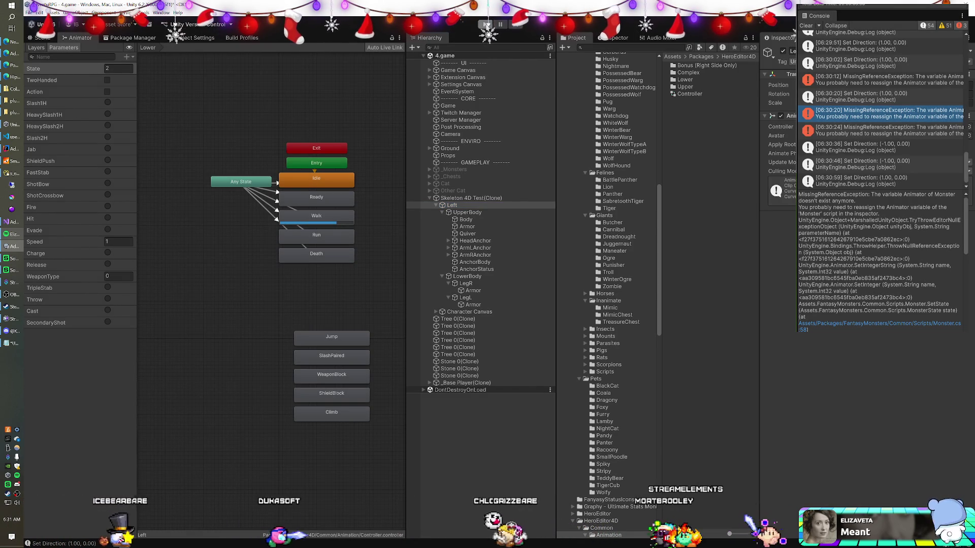
pyautogui.click(486, 24)
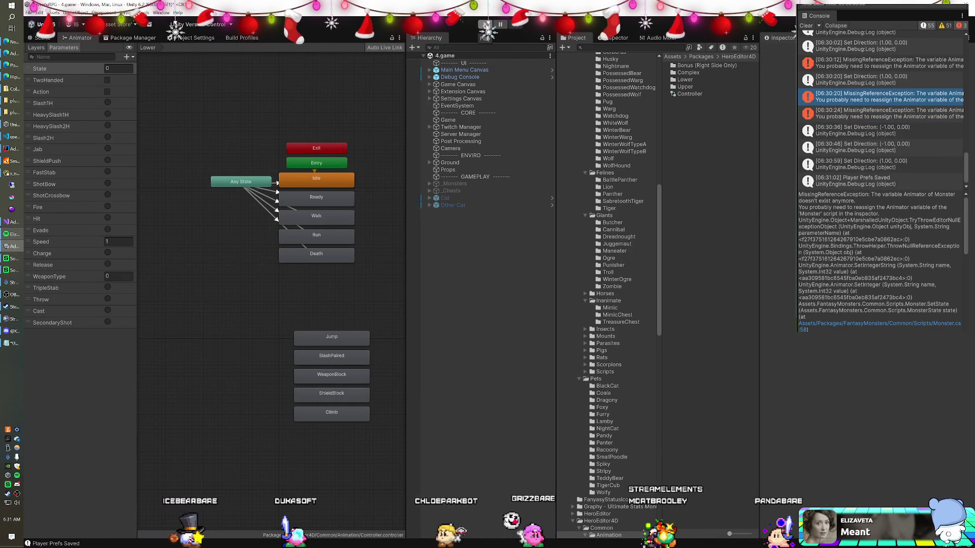
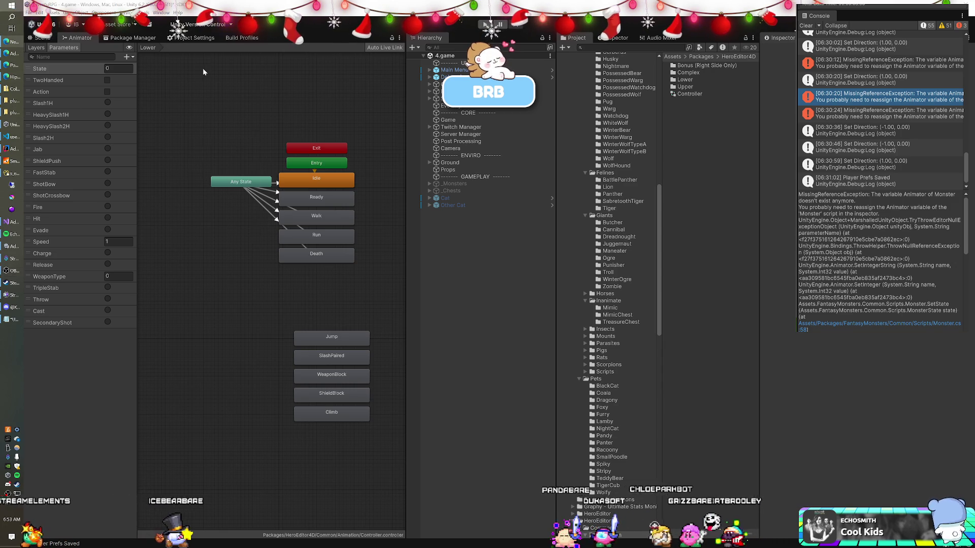
# Step: Move the song queue window out of the way
pyautogui.press('super')
pyautogui.click(228, 68)
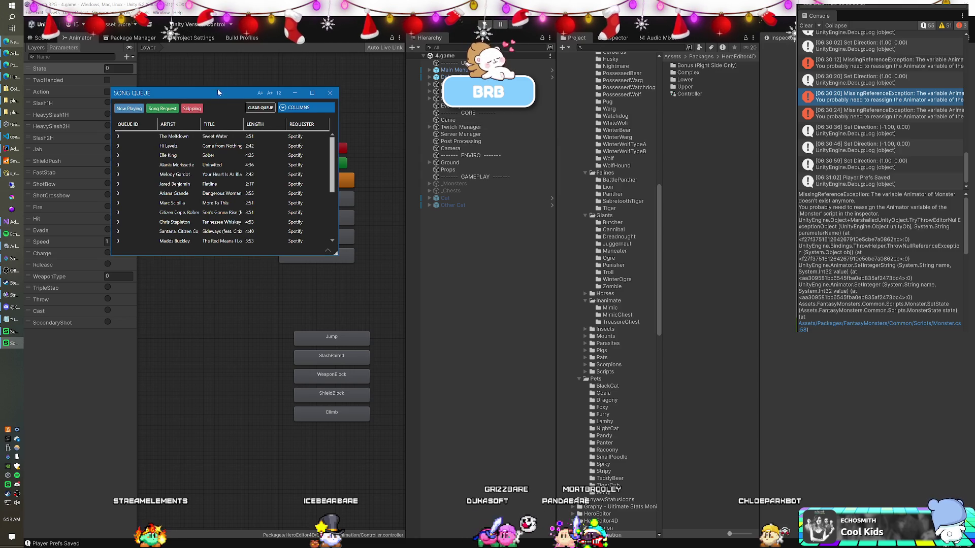
pyautogui.moveTo(208, 96); pyautogui.dragTo(974, 106)
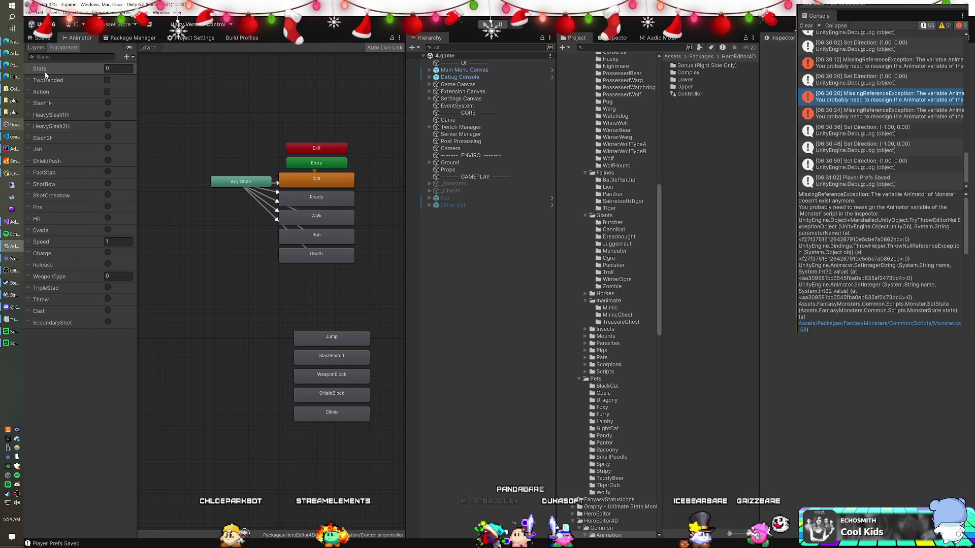
# Step: Show the Complex > Upper layer's Idle state in the Animator and select its IdleU clip
pyautogui.click(35, 47)
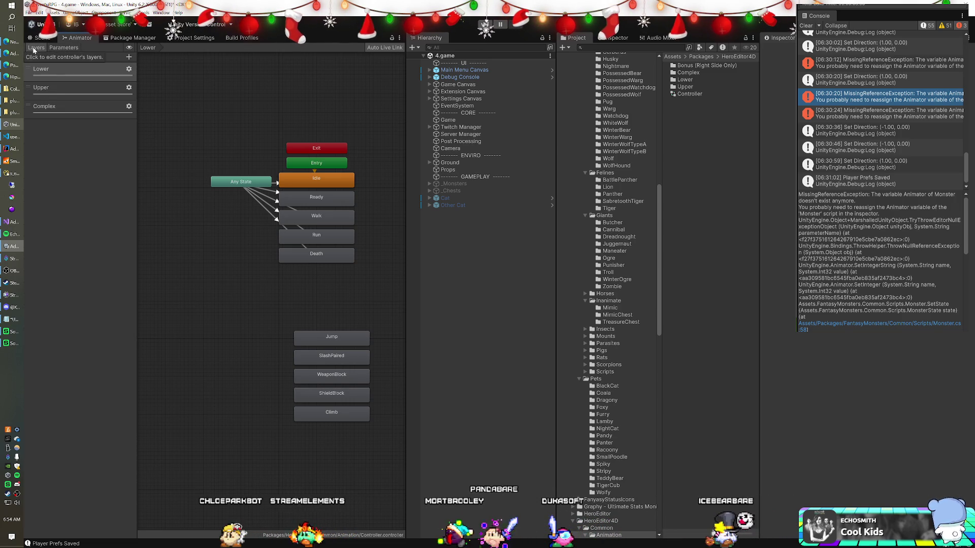
pyautogui.click(50, 106)
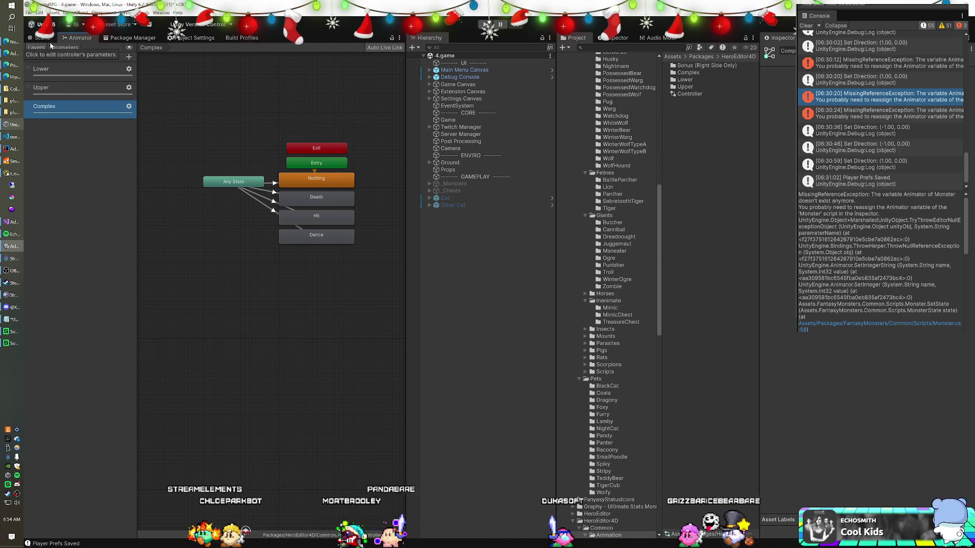
pyautogui.click(49, 87)
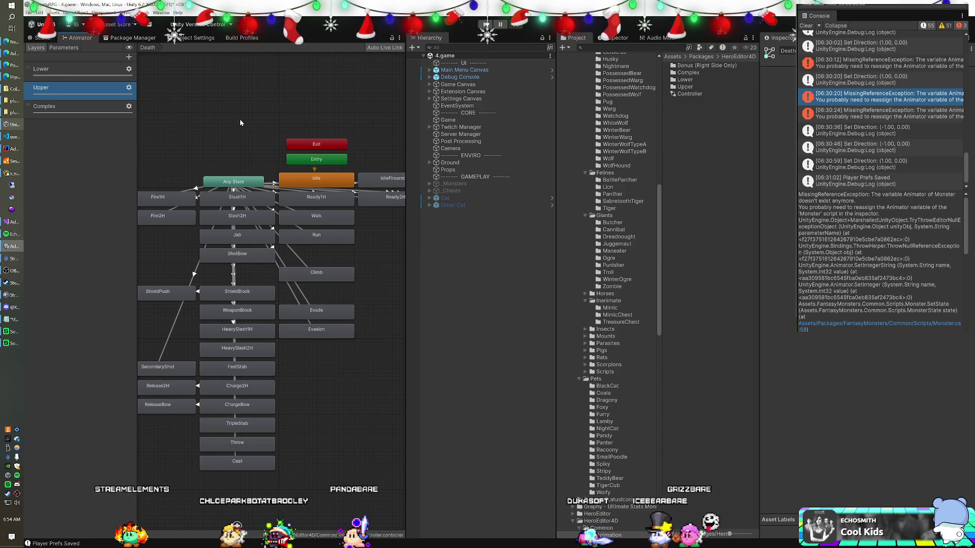
pyautogui.click(288, 173)
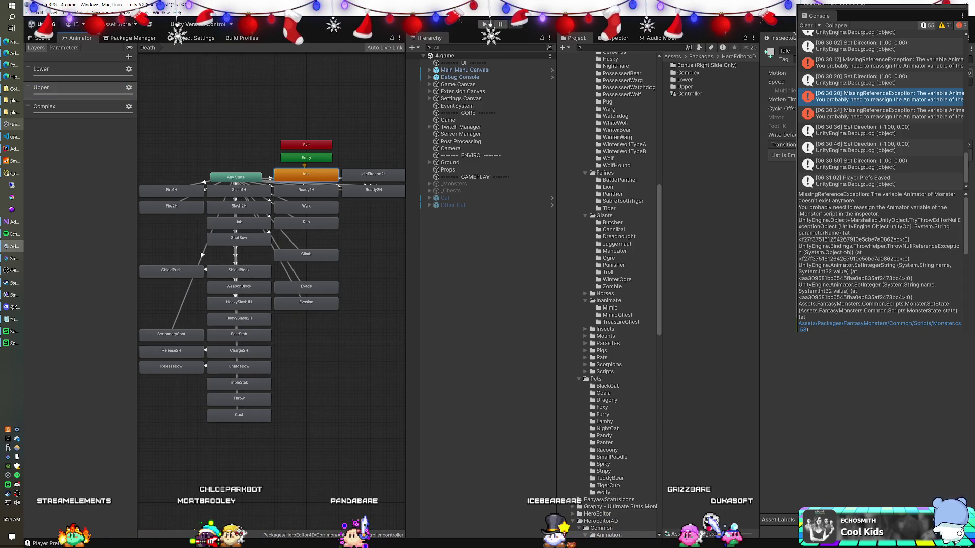
pyautogui.click(785, 73)
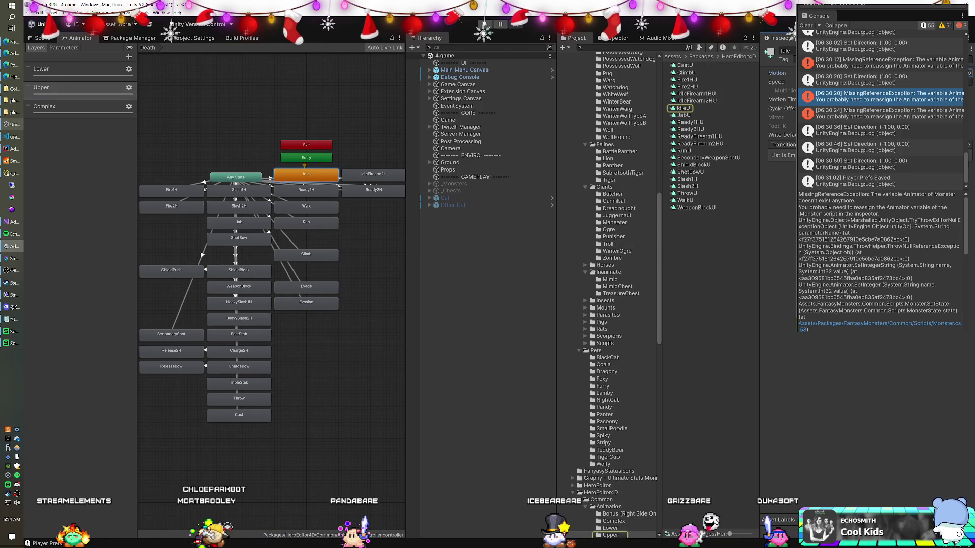
pyautogui.click(682, 109)
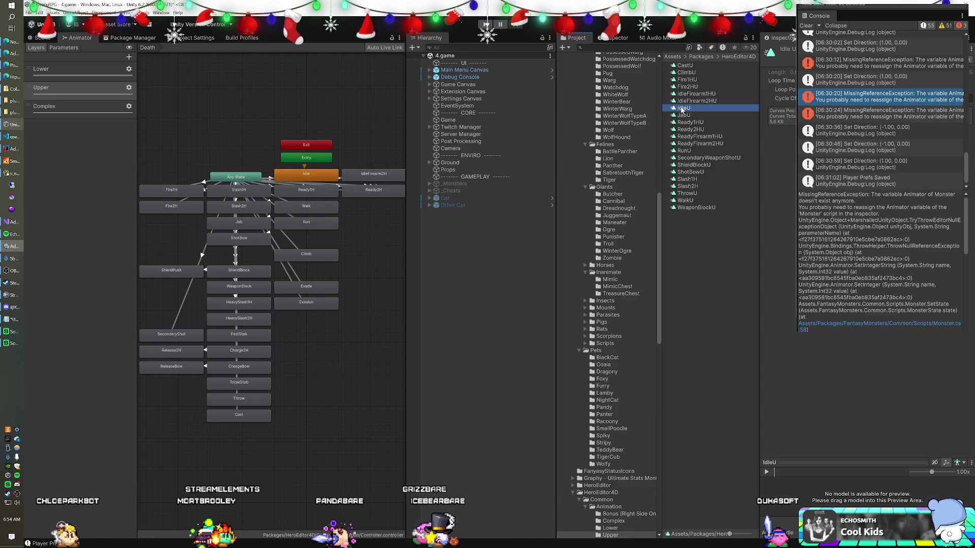
# Step: Open the Animation window for IdleU and move it lower on screen
pyautogui.click(161, 12)
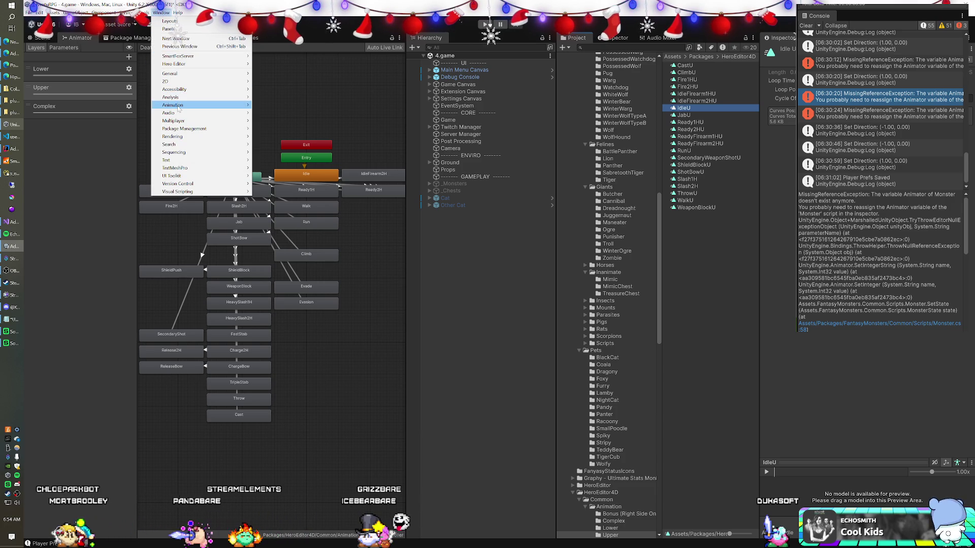
pyautogui.moveTo(179, 108)
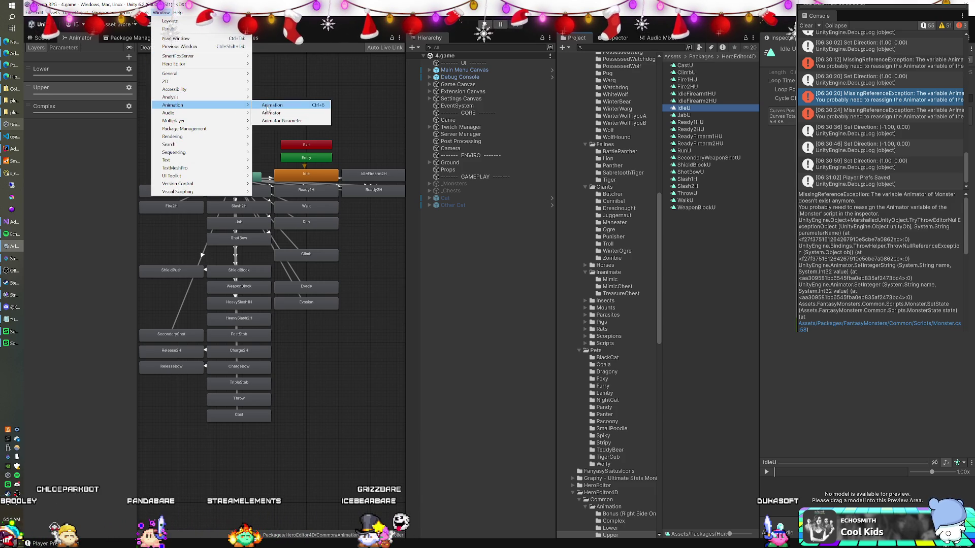
pyautogui.click(269, 105)
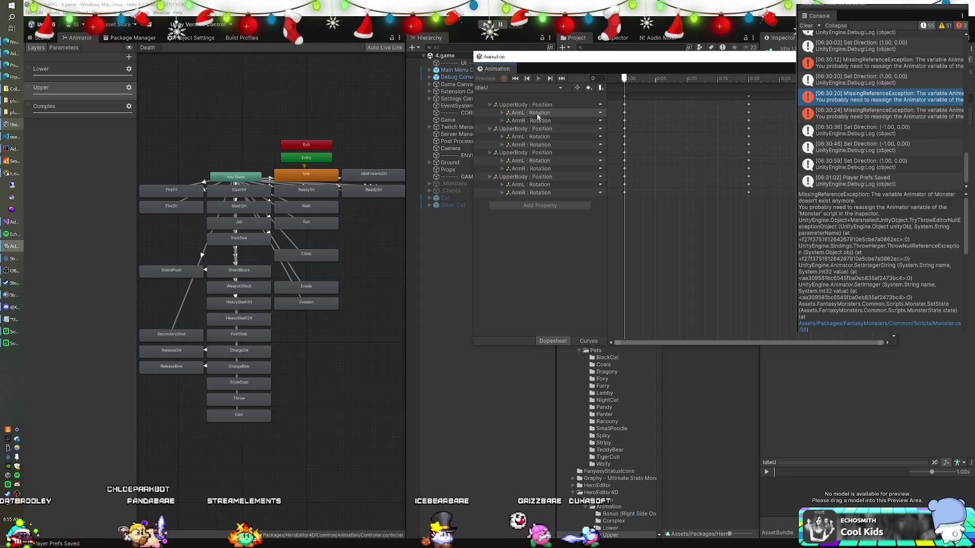
pyautogui.moveTo(558, 61)
pyautogui.mouseDown()
pyautogui.moveTo(264, 71)
pyautogui.moveTo(256, 96)
pyautogui.mouseUp()
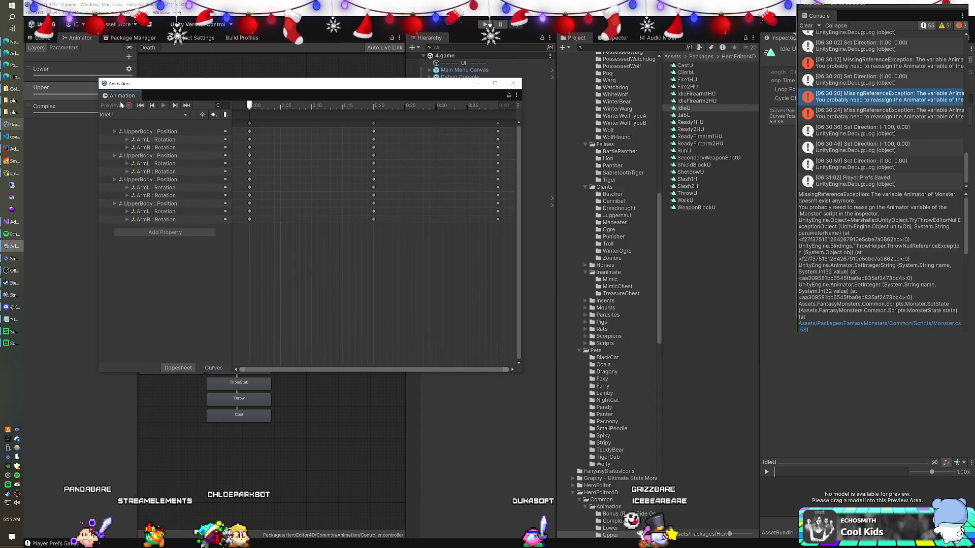
pyautogui.moveTo(308, 93); pyautogui.dragTo(306, 156)
# Step: Show the Lower layer's graph and select its Idle state, keeping the Animation window clear
pyautogui.click(84, 71)
pyautogui.moveTo(206, 148); pyautogui.dragTo(236, 225)
pyautogui.click(308, 180)
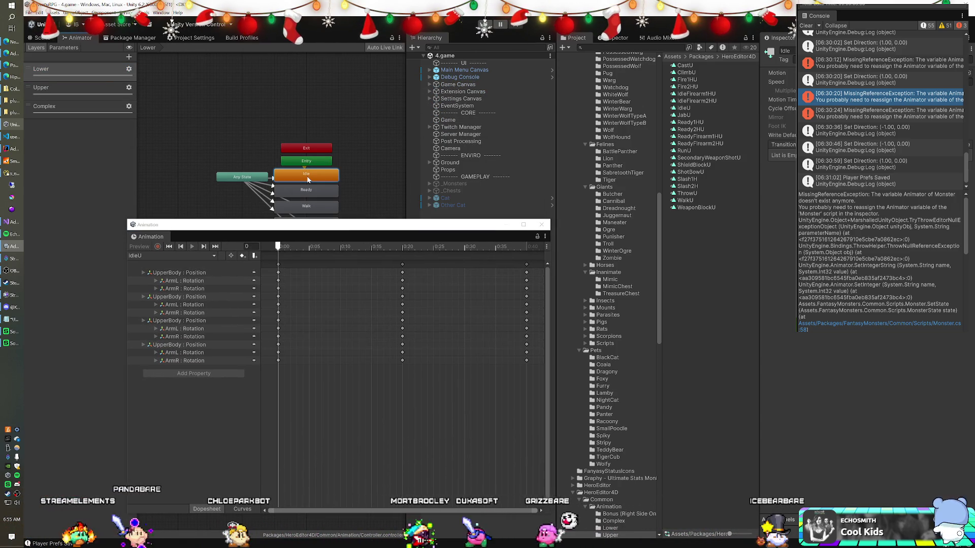
# Step: Check the IdleL clip's keyframes, then return to the Upper layer's Idle state
pyautogui.click(610, 528)
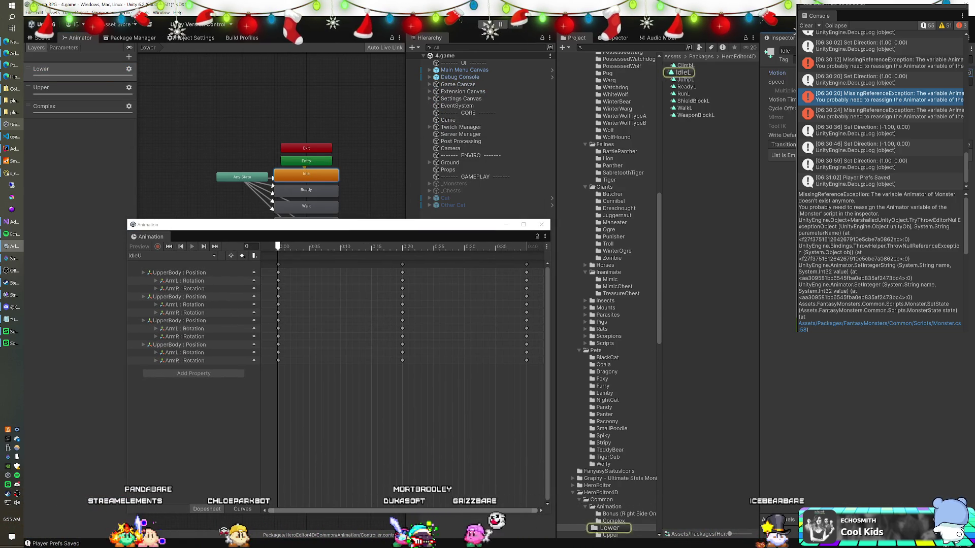
pyautogui.click(681, 73)
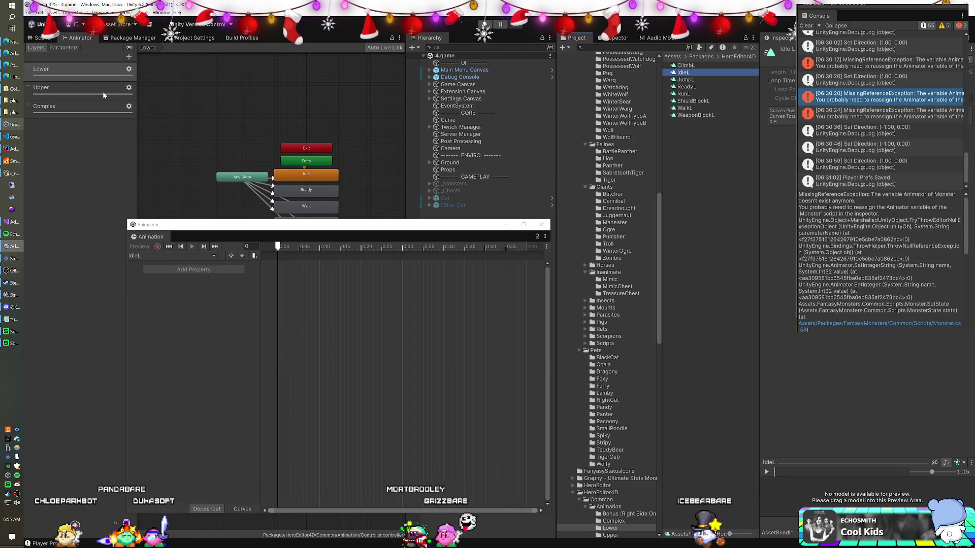
pyautogui.click(70, 86)
pyautogui.click(323, 177)
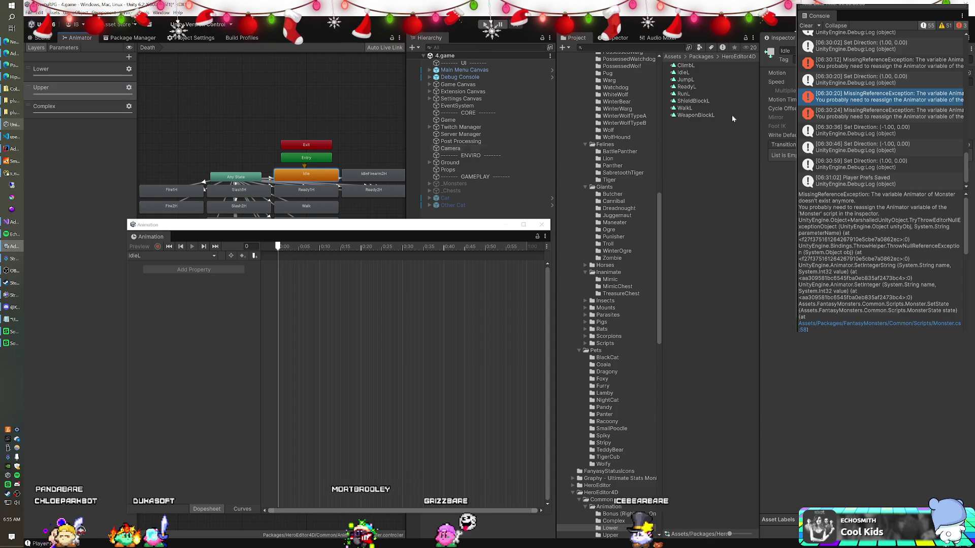
# Step: Load IdleU into the Animation window and select its first UpperBody Position keyframe at 0:00
pyautogui.click(812, 73)
pyautogui.click(680, 108)
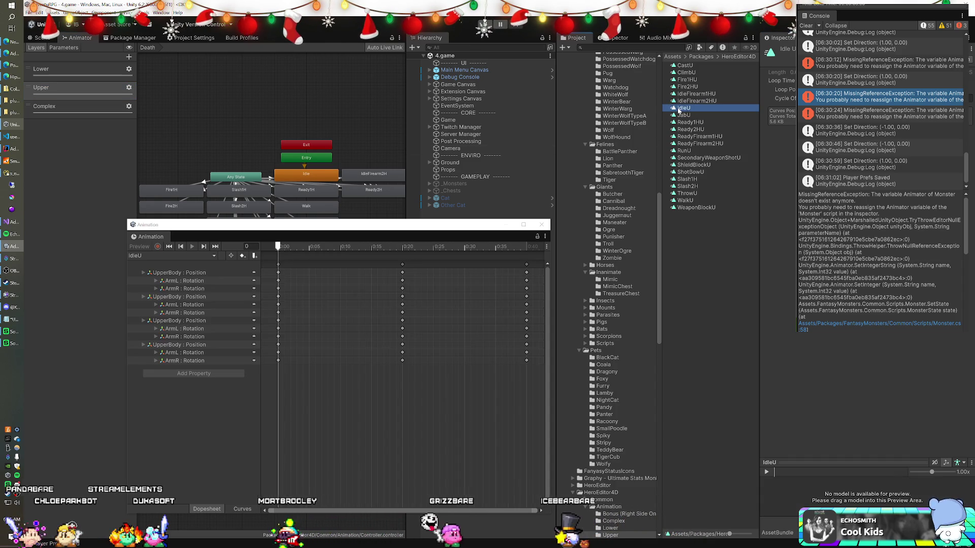
pyautogui.click(214, 275)
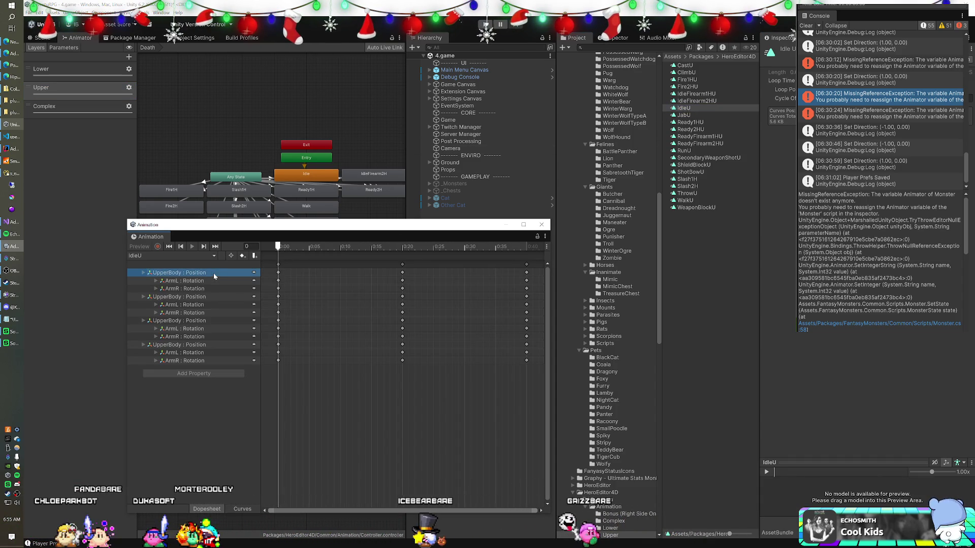
pyautogui.click(279, 273)
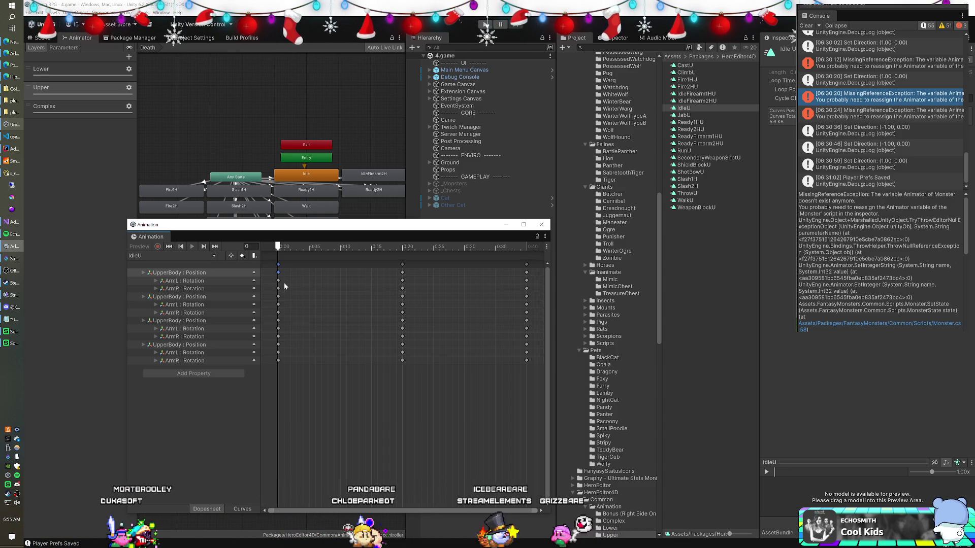
# Step: Expand both ArmL and ArmR Rotation tracks of IdleU, then start the game in play mode
pyautogui.click(156, 280)
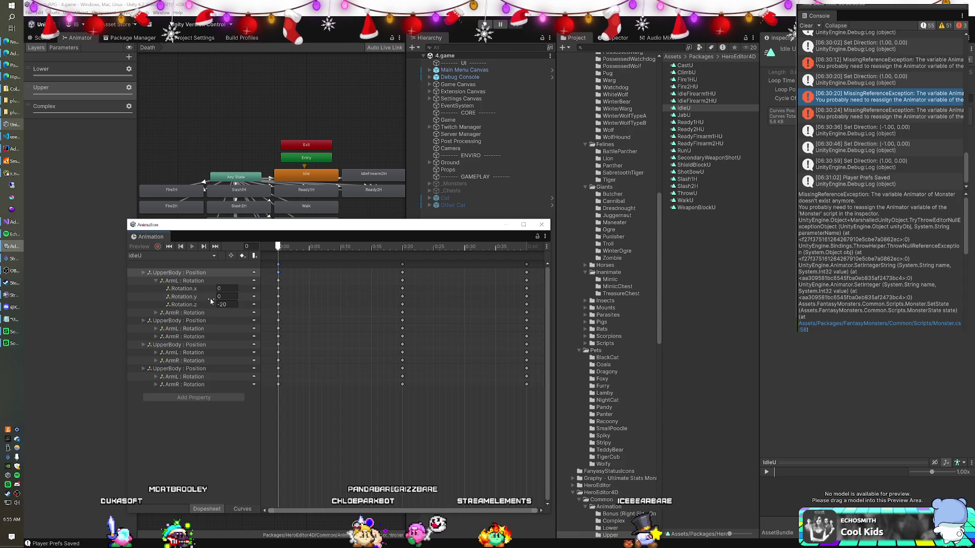
pyautogui.click(156, 313)
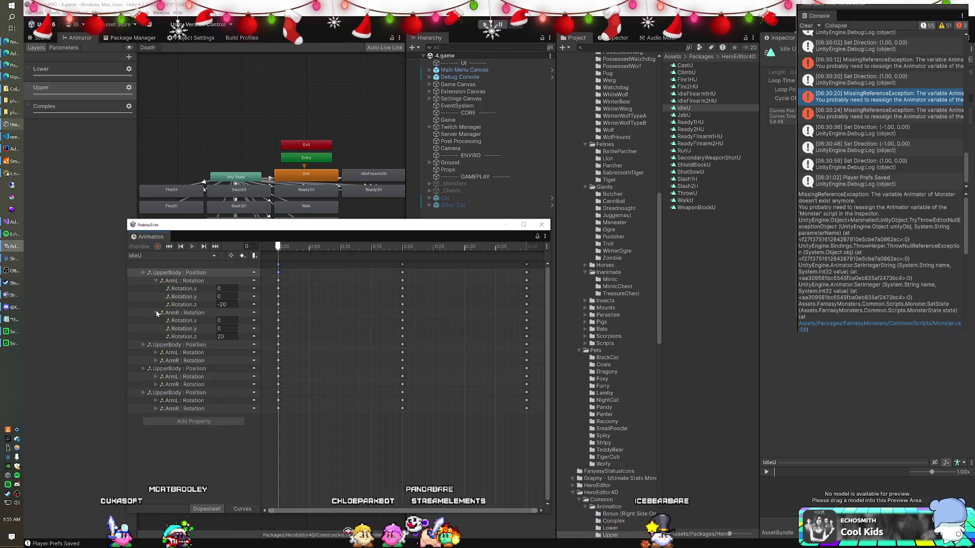
pyautogui.click(156, 352)
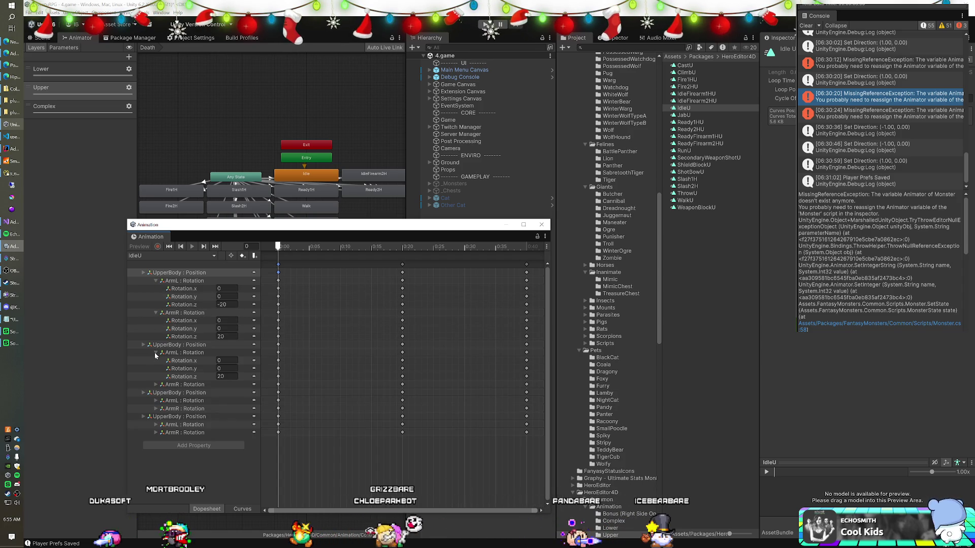
pyautogui.click(156, 385)
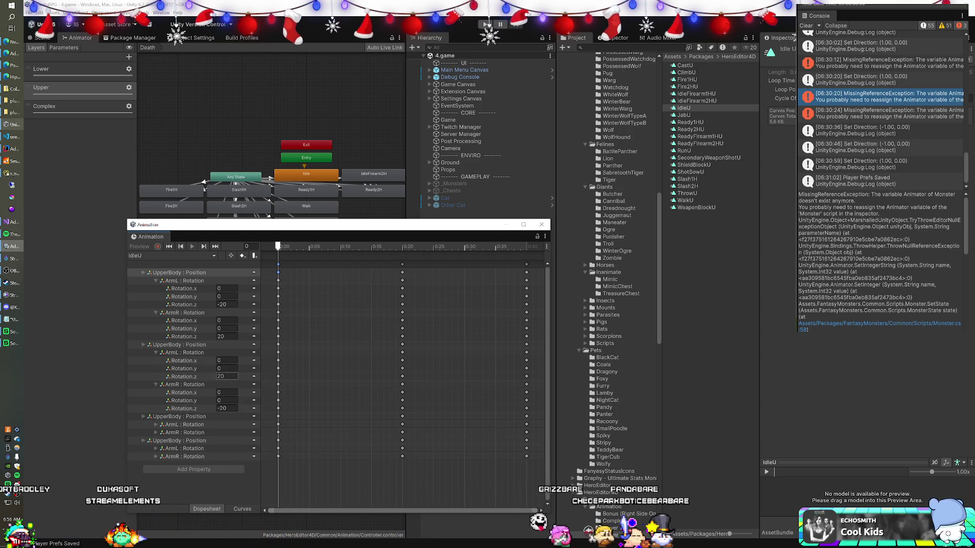
pyautogui.click(486, 24)
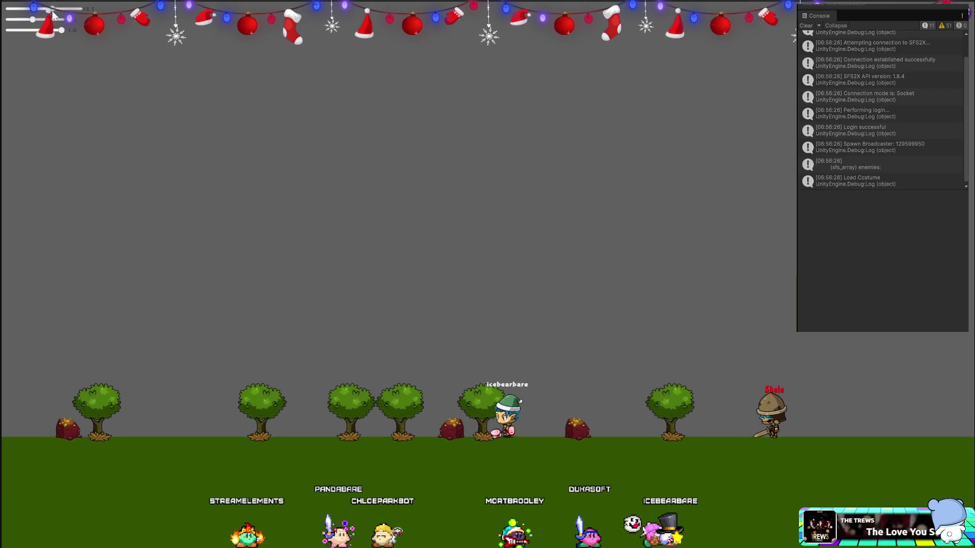
# Step: Walk the player right in the running game and compare it with the IdleU arm rotation keys
pyautogui.moveTo(53, 14); pyautogui.dragTo(56, 15)
pyautogui.press('Right')
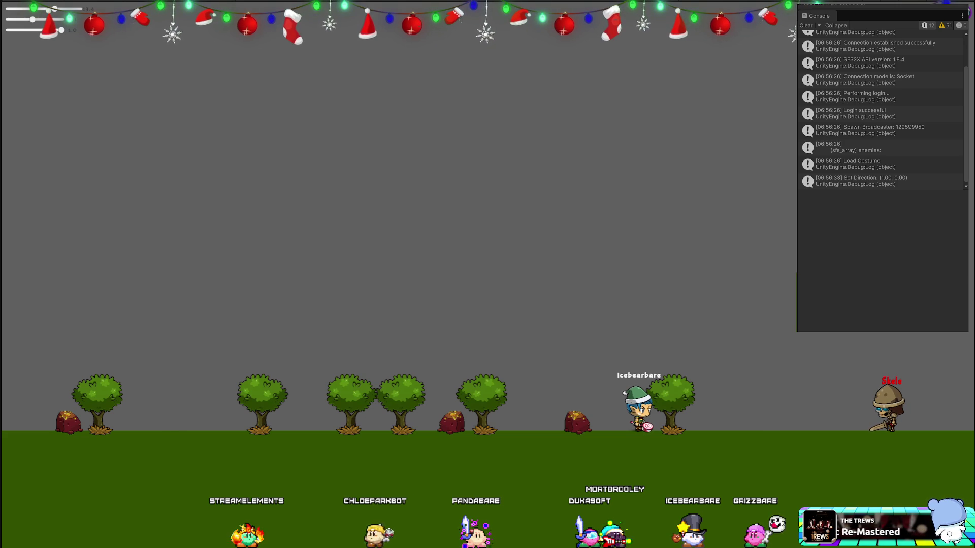
pyautogui.hotkey('alt', 'Tab')
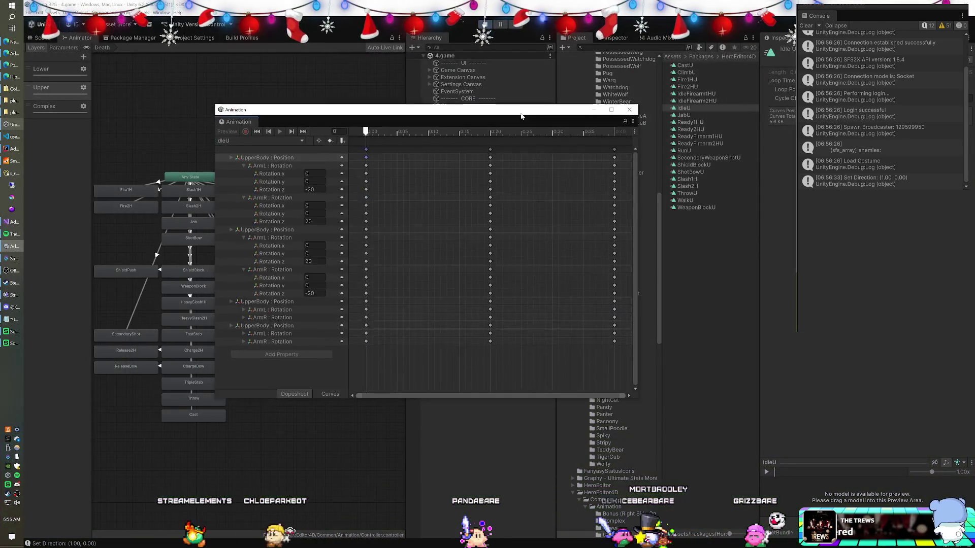
pyautogui.moveTo(521, 116); pyautogui.dragTo(579, 0)
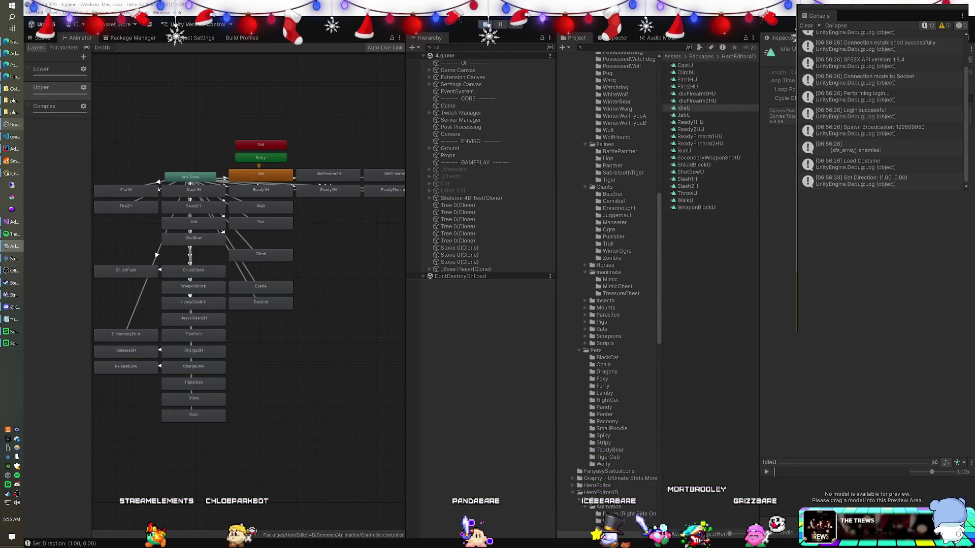
pyautogui.hotkey('alt', 'Tab')
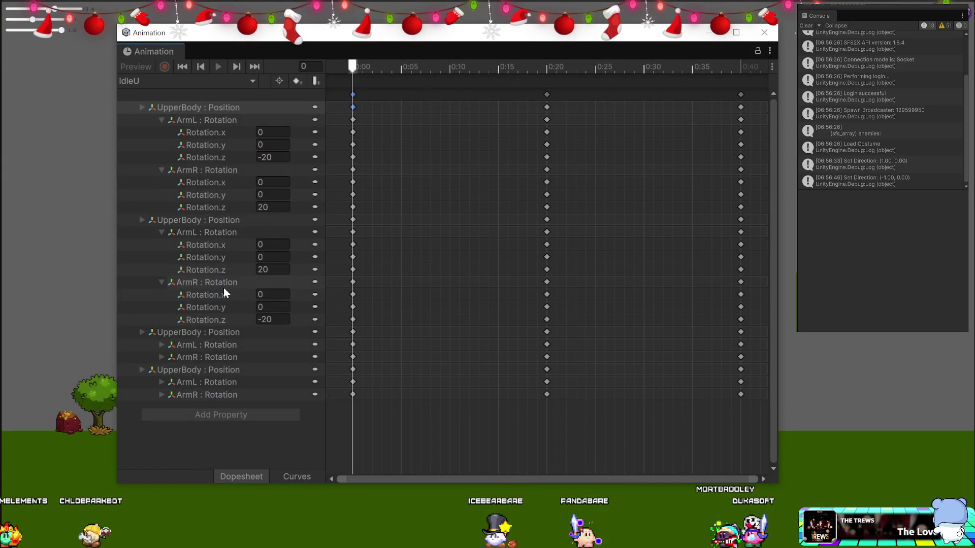
pyautogui.hotkey('alt', 'Tab')
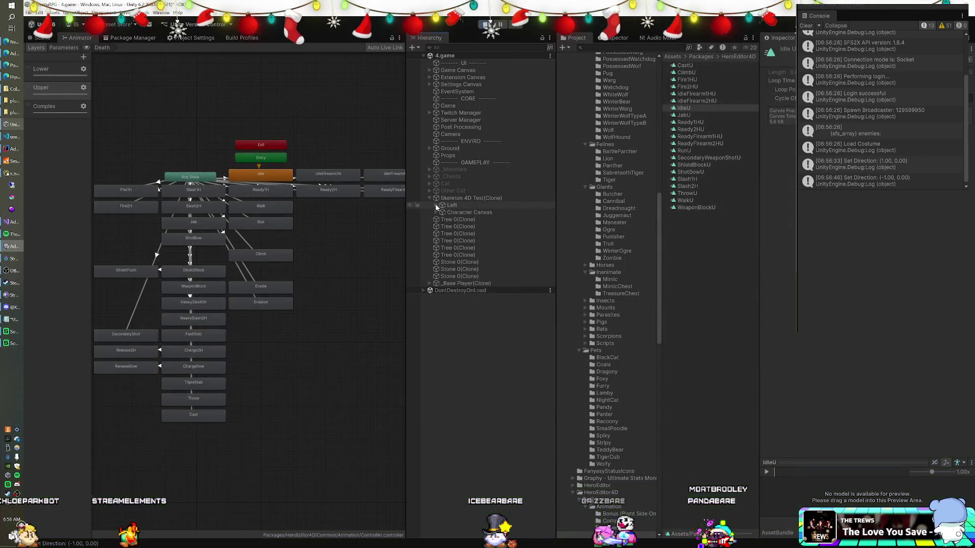
pyautogui.click(436, 206)
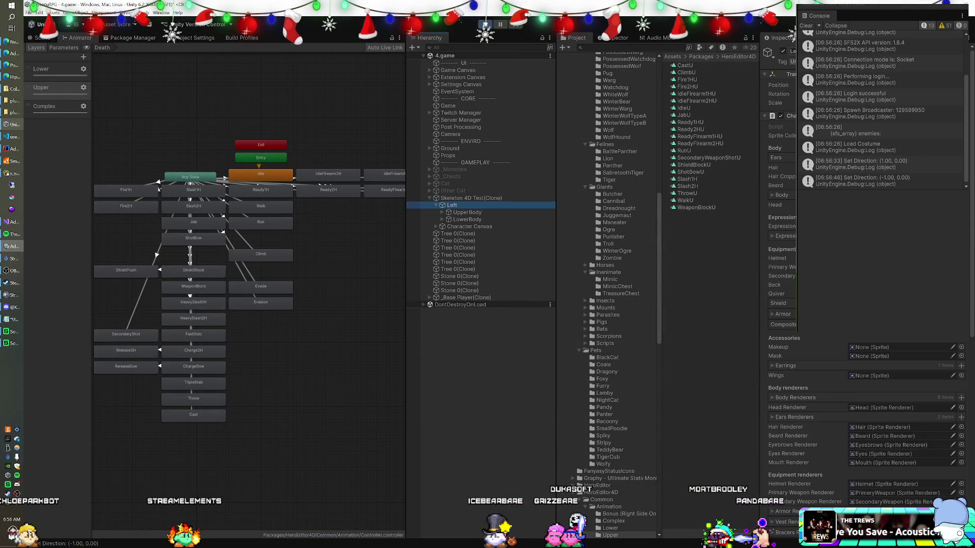
# Step: Expand the clone's Left object and inspect UpperBody, LowerBody, Body and the root in the Hierarchy
pyautogui.click(459, 198)
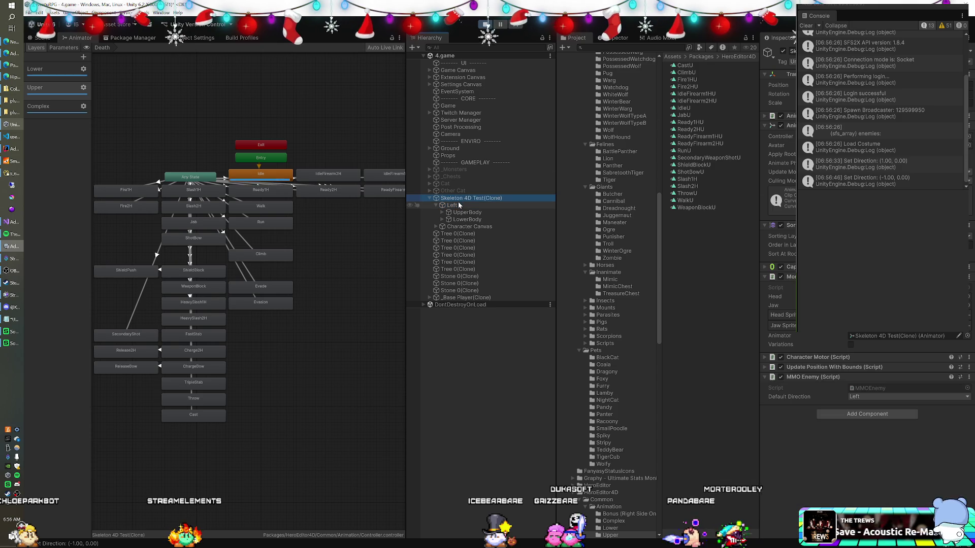
pyautogui.click(459, 205)
pyautogui.click(463, 214)
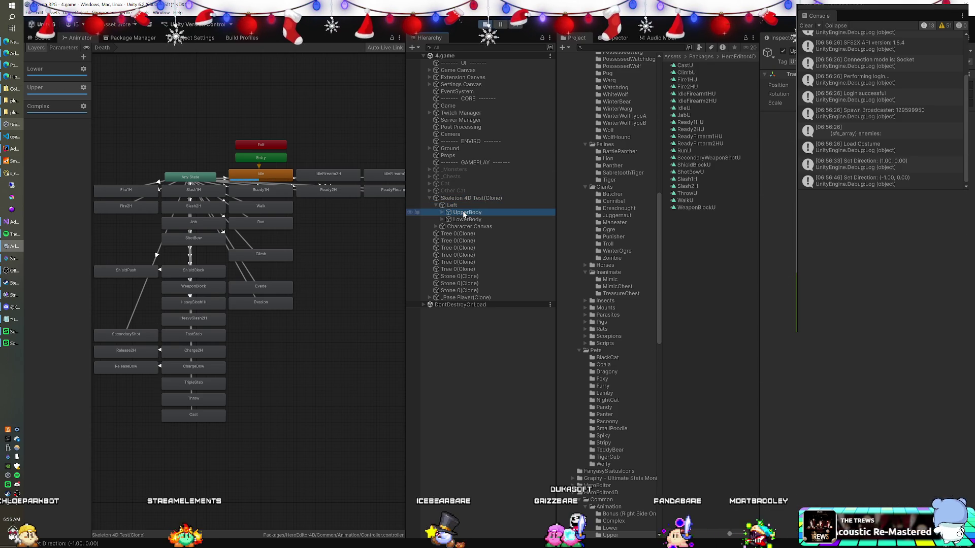
pyautogui.press('F2')
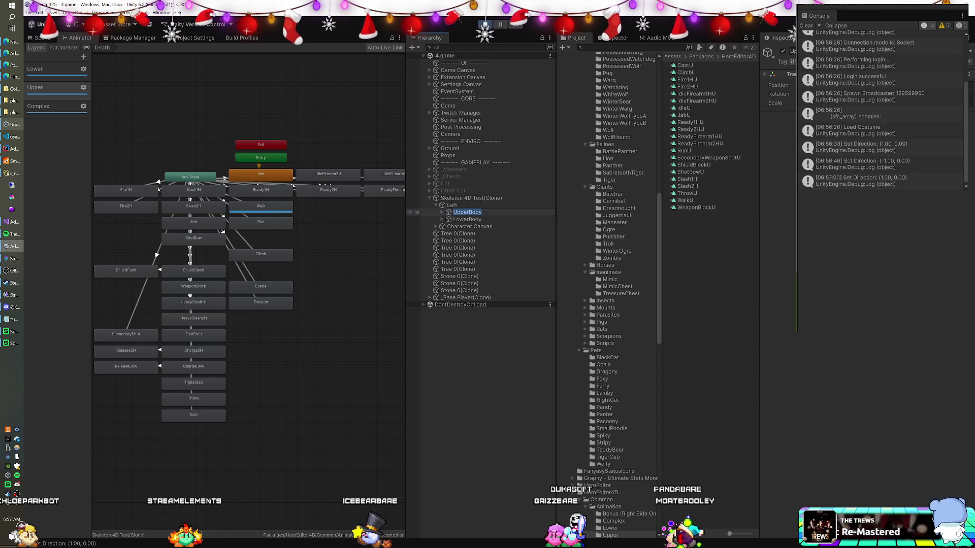
pyautogui.click(465, 220)
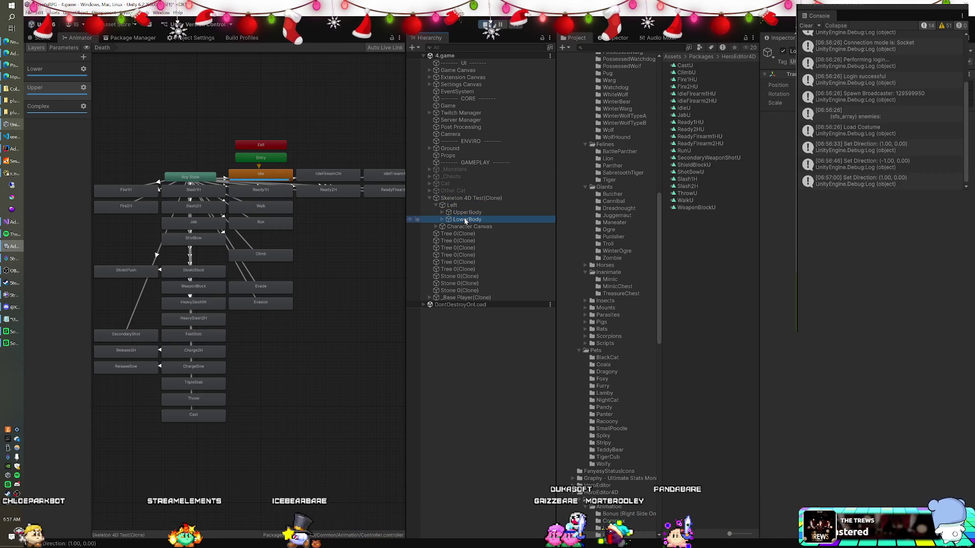
pyautogui.click(442, 212)
pyautogui.click(458, 219)
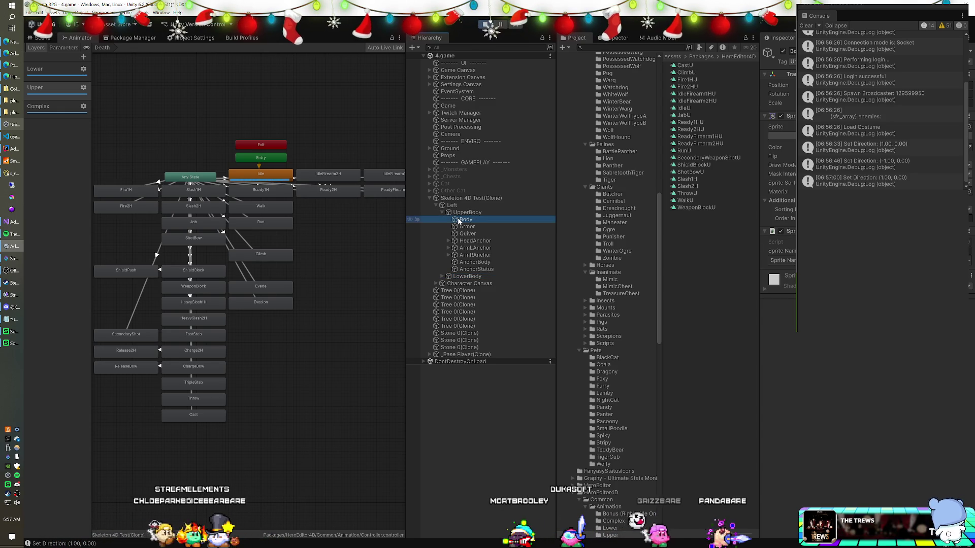
pyautogui.click(452, 206)
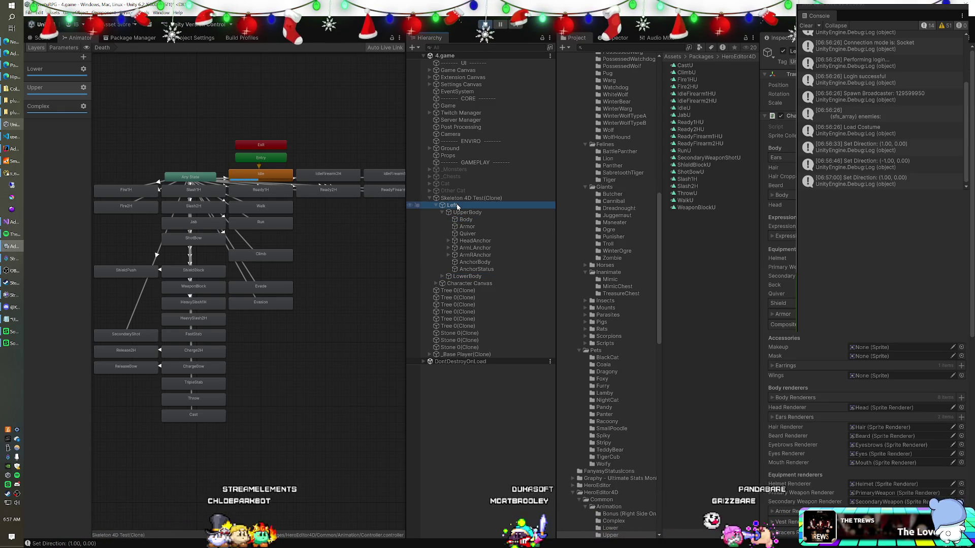
pyautogui.click(464, 198)
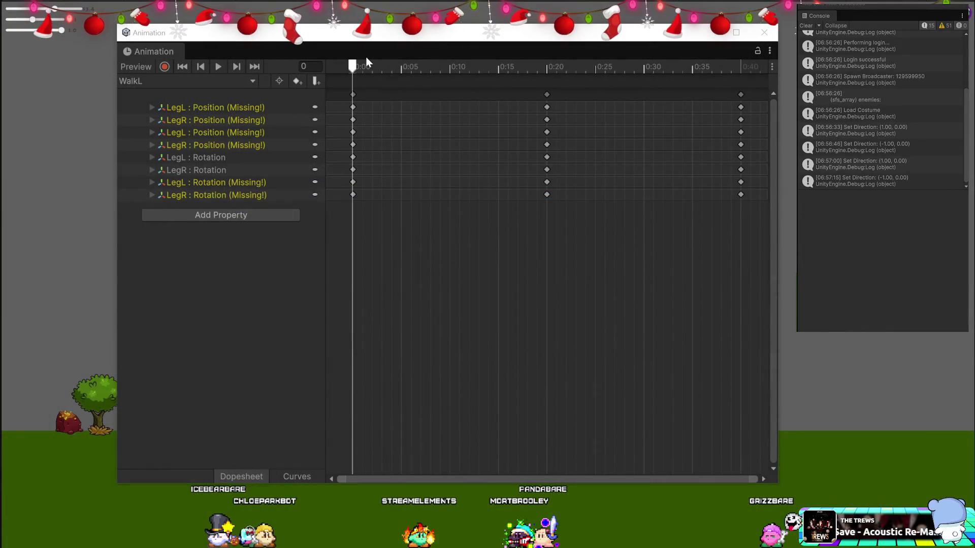
# Step: Reveal the LegL rotation values in the Animation window, then select the IdleU clip
pyautogui.click(171, 160)
pyautogui.click(151, 157)
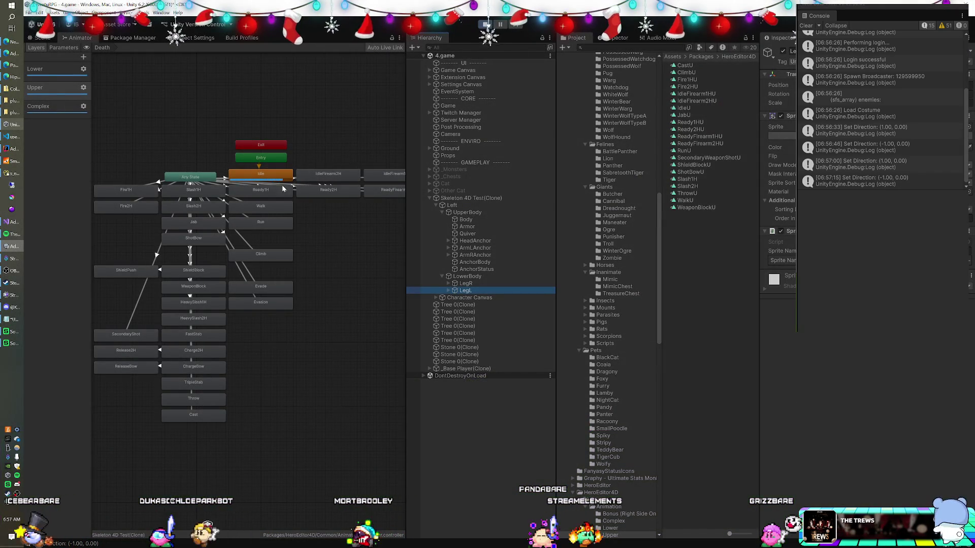
pyautogui.click(258, 175)
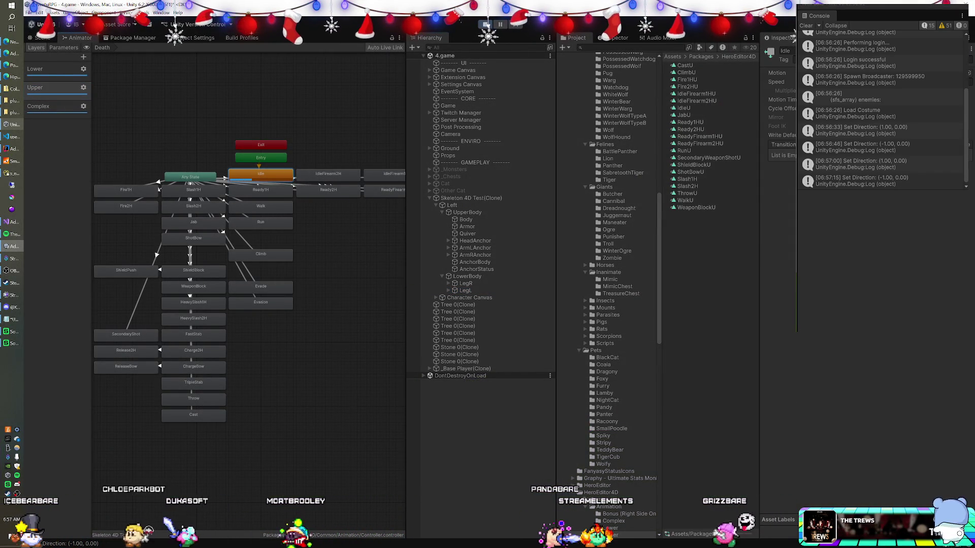
pyautogui.click(686, 107)
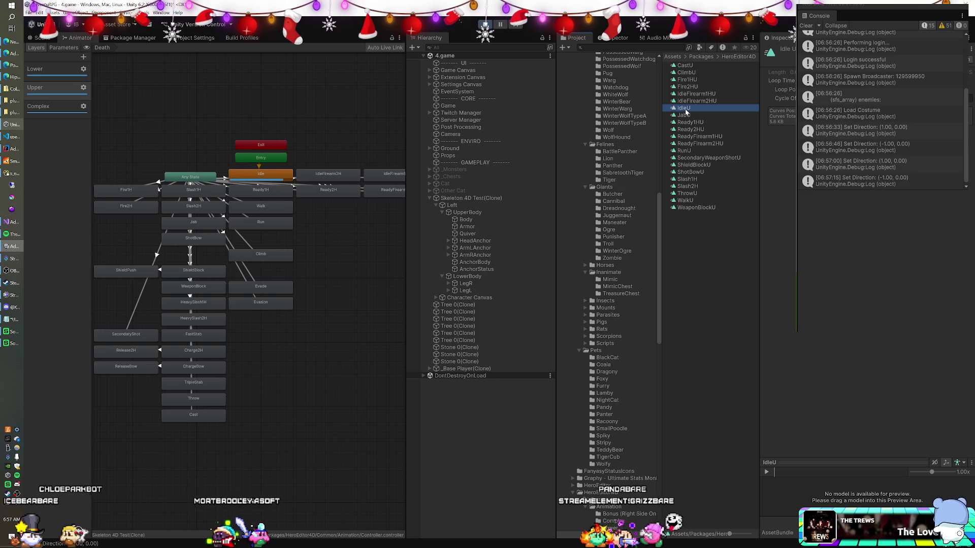
# Step: Duplicate IdleU as IdleU 1 and open the copy in the Animation window
pyautogui.hotkey('ctrl', 'd')
pyautogui.click(261, 174)
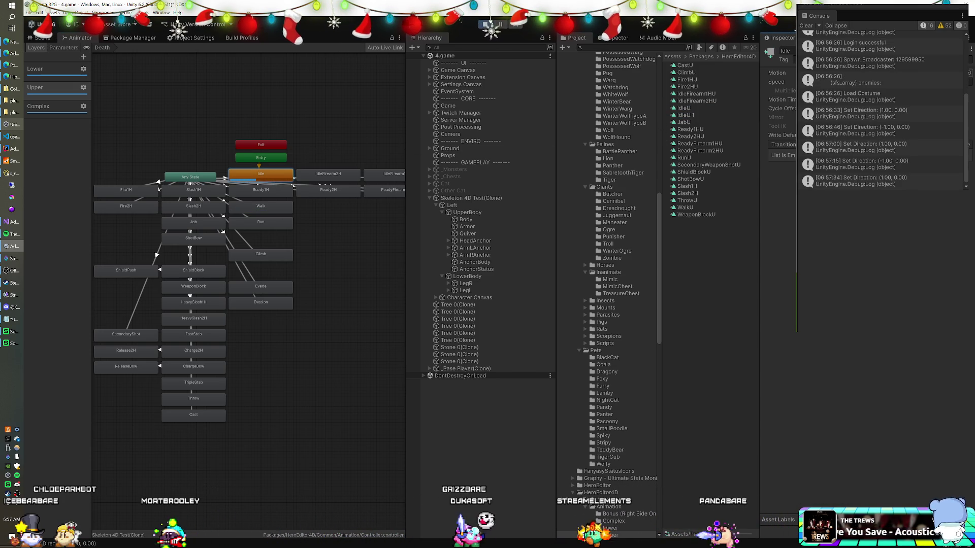
pyautogui.click(693, 114)
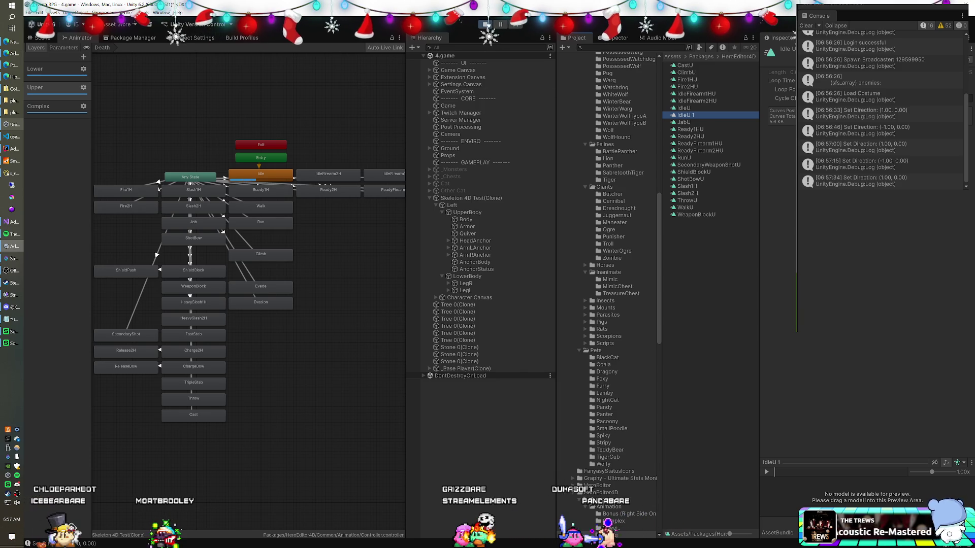
pyautogui.click(162, 13)
pyautogui.click(693, 89)
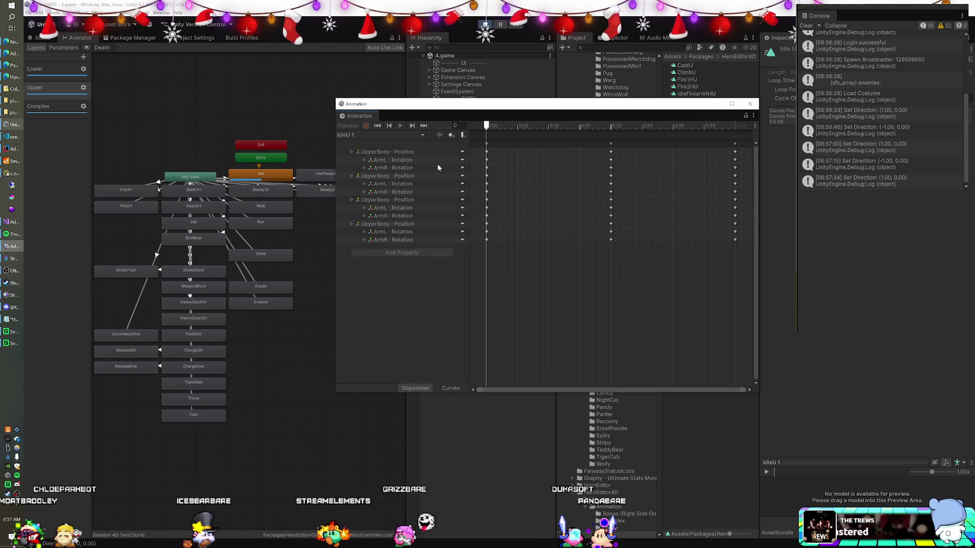
# Step: Remove every animated property from IdleU 1, close the Animation window, and run the game
pyautogui.click(391, 152)
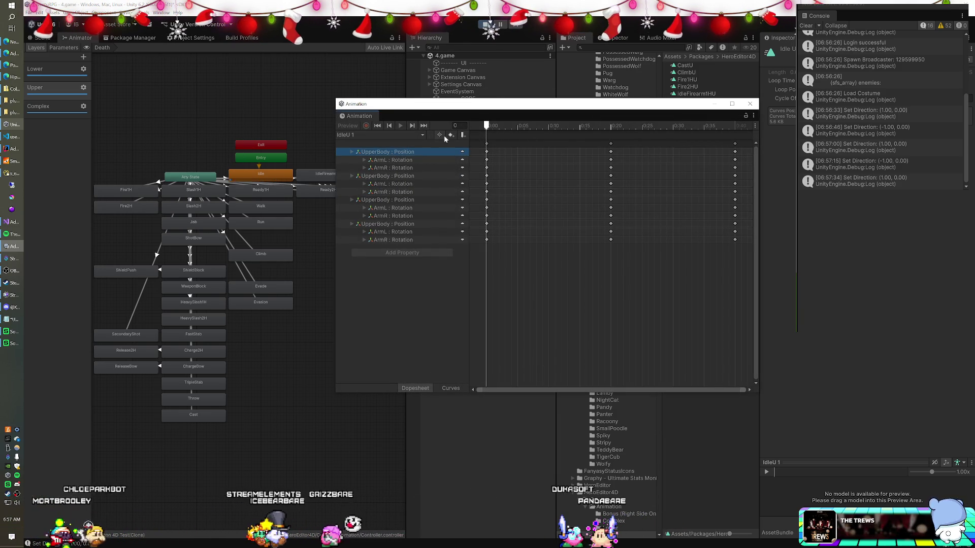
pyautogui.rightClick(380, 151)
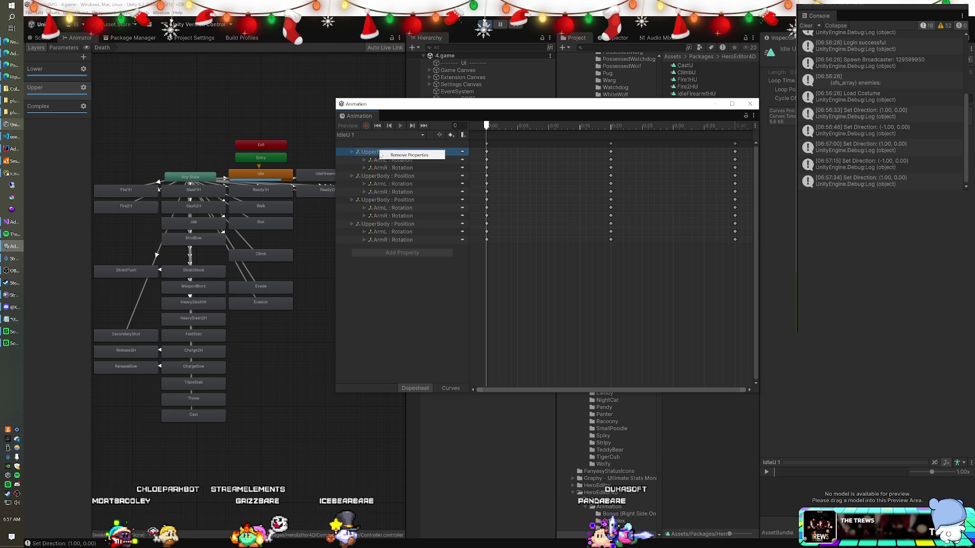
pyautogui.click(382, 155)
pyautogui.rightClick(377, 154)
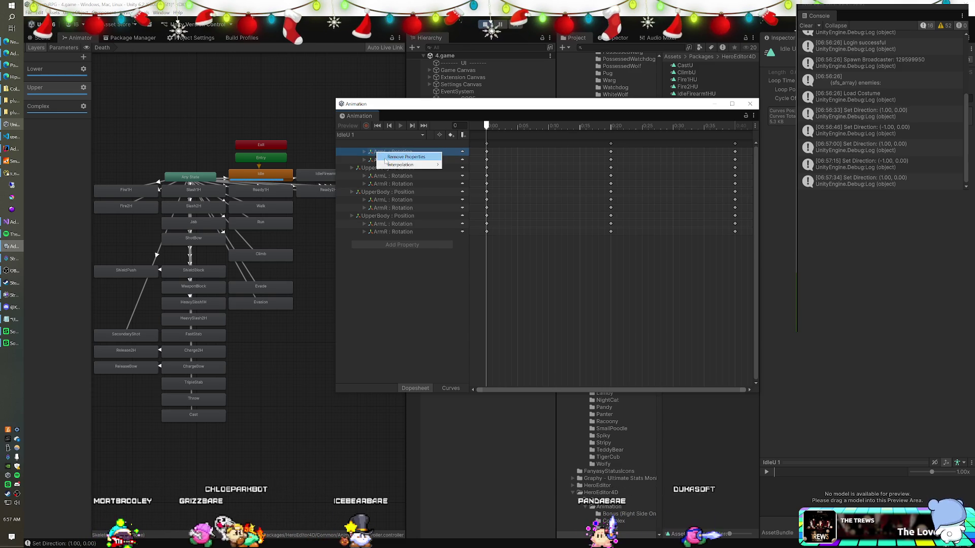
pyautogui.click(384, 157)
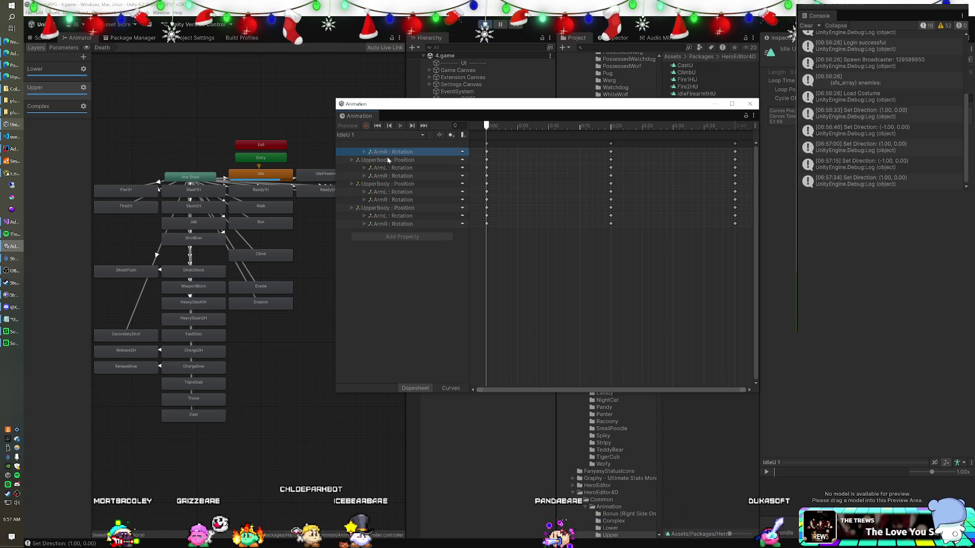
pyautogui.hotkey('ctrl', 'a')
pyautogui.rightClick(387, 160)
pyautogui.click(402, 164)
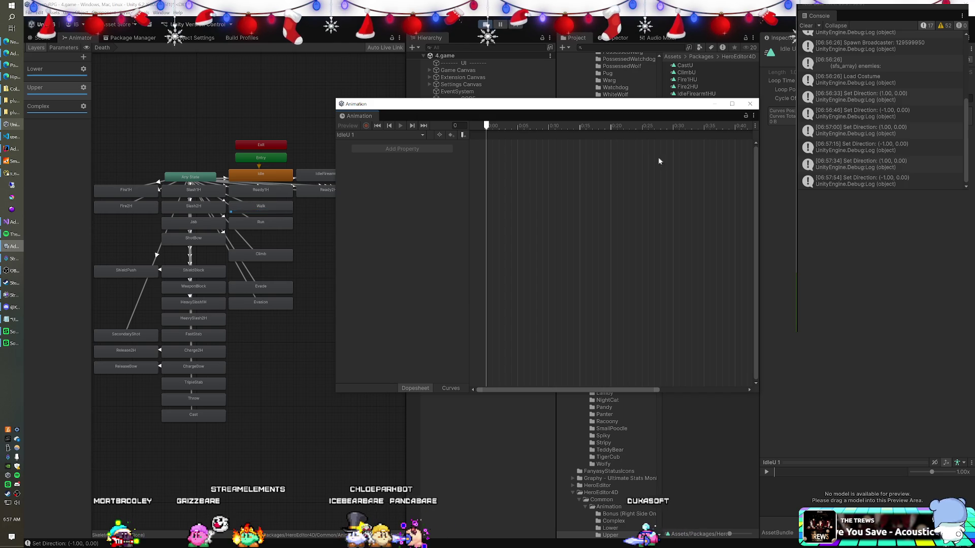
pyautogui.click(750, 103)
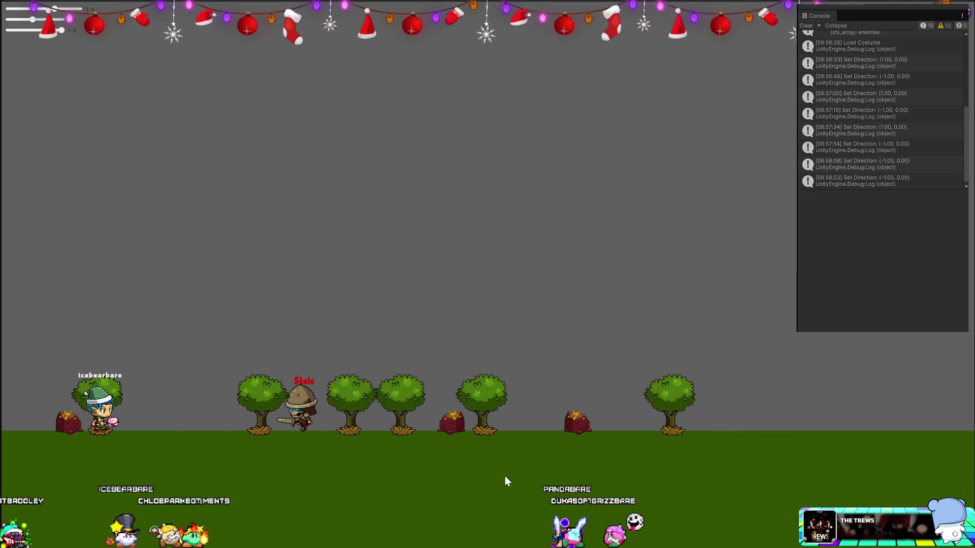
# Step: Leave the full-screen game and return to the editor showing the WalkU keyframes
pyautogui.hotkey('alt', 'Tab')
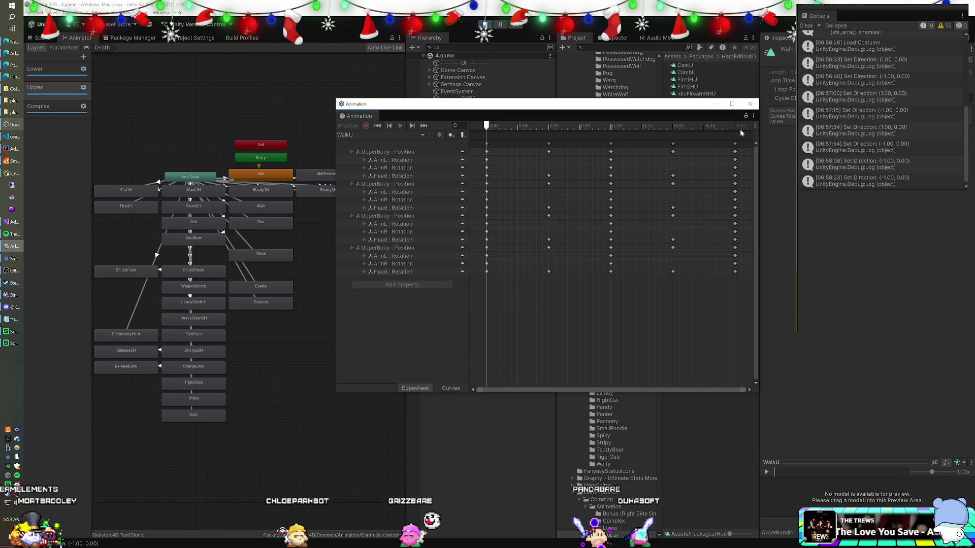
# Step: Close the Animation window, duplicate WalkU as WalkU 1, and select the Walk state
pyautogui.click(754, 105)
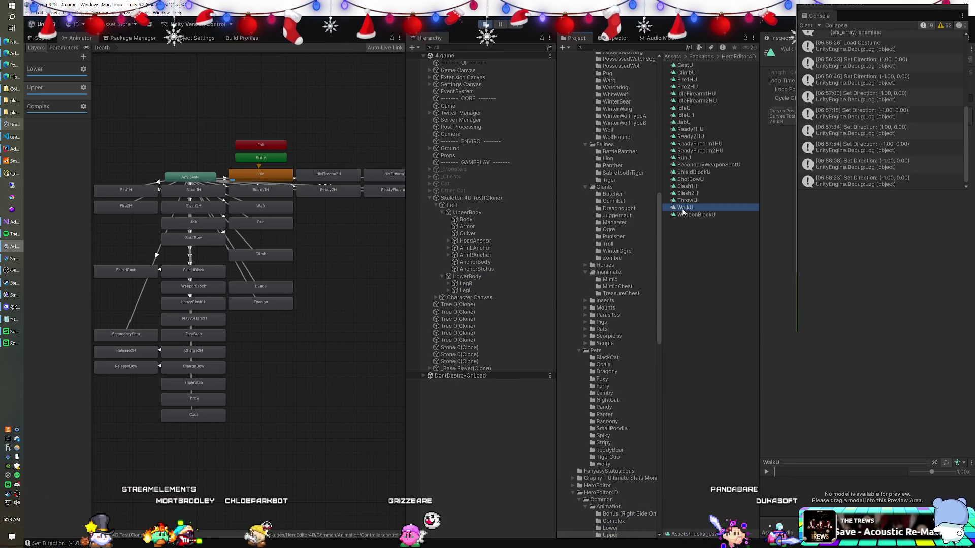
pyautogui.hotkey('ctrl', 'd')
pyautogui.click(261, 175)
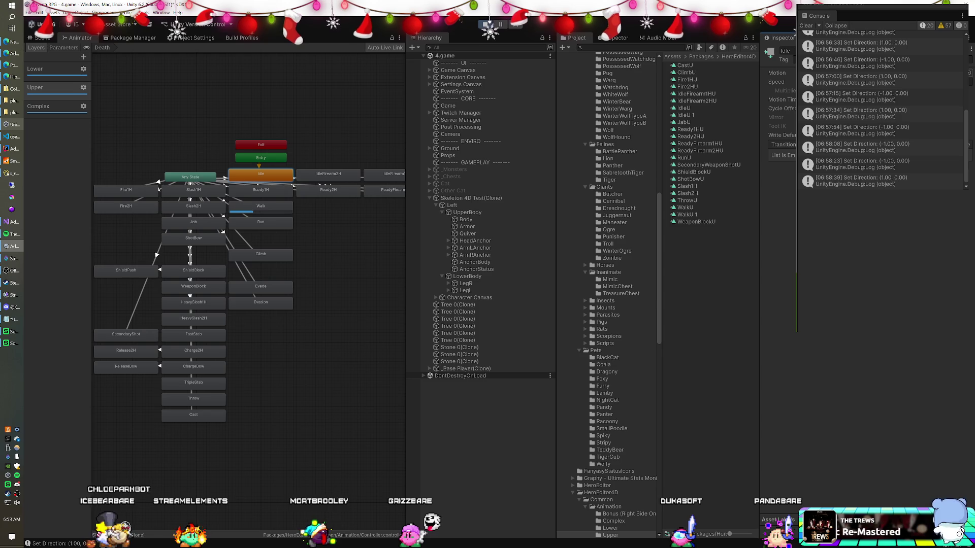
pyautogui.click(273, 207)
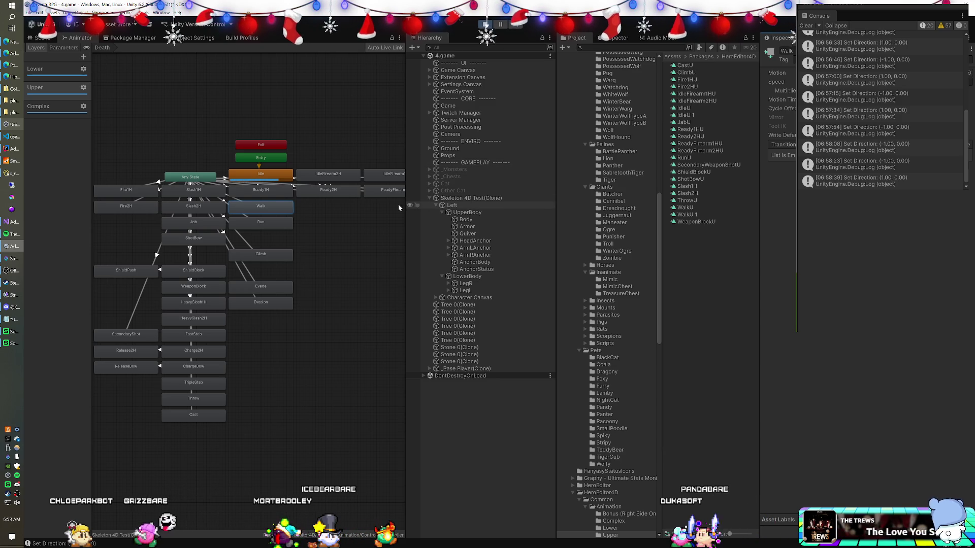
# Step: Open WalkU 1, select all its tracks, remove every property, and close the Animation window
pyautogui.doubleClick(687, 214)
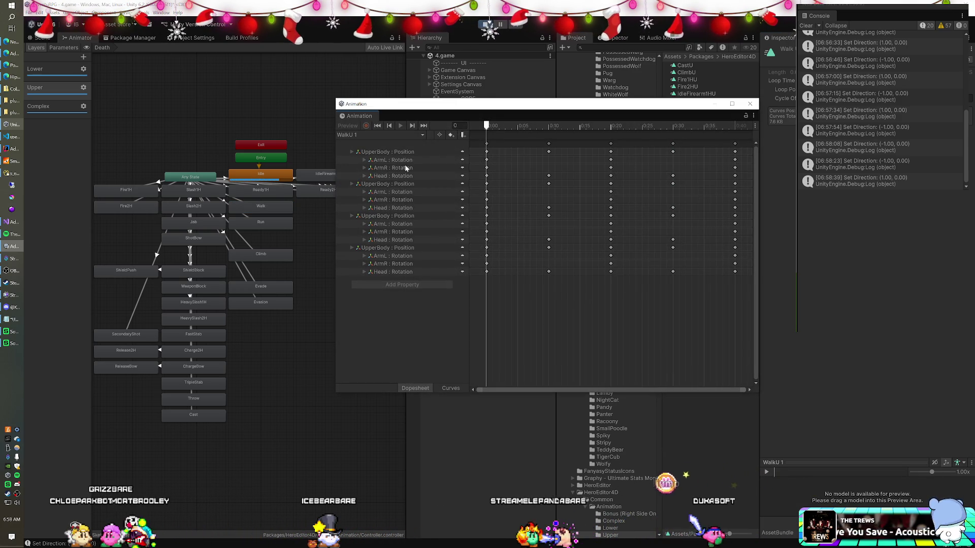
pyautogui.click(404, 160)
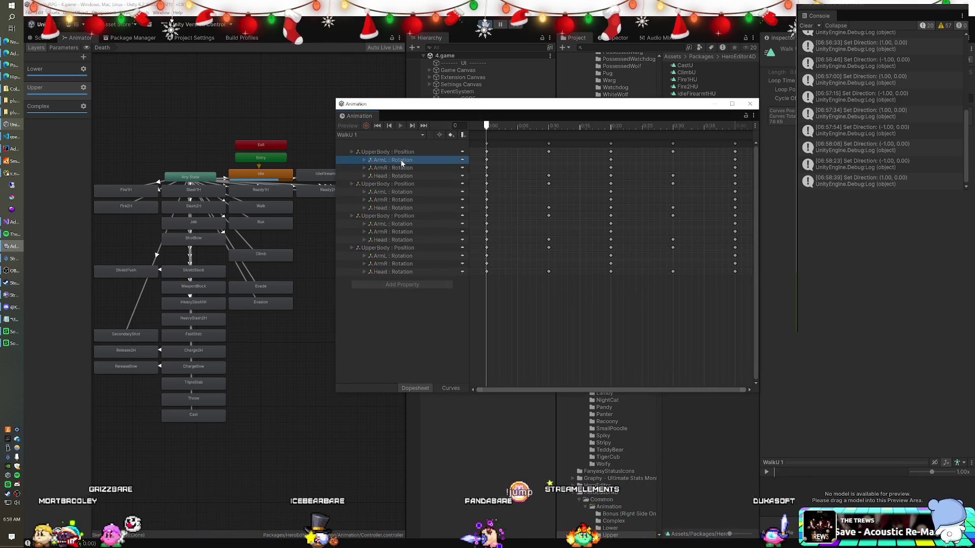
pyautogui.click(406, 151)
pyautogui.hotkey('ctrl', 'a')
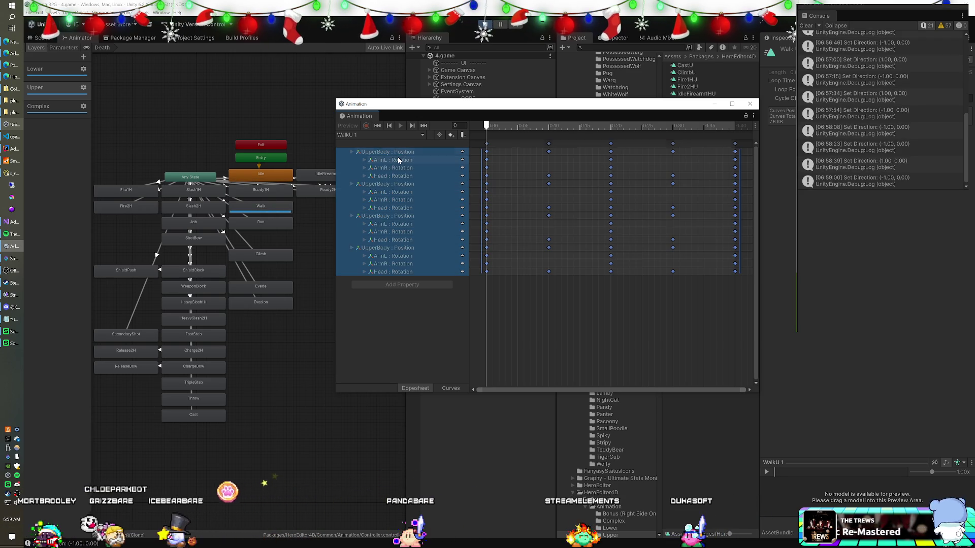
pyautogui.rightClick(399, 158)
pyautogui.click(427, 160)
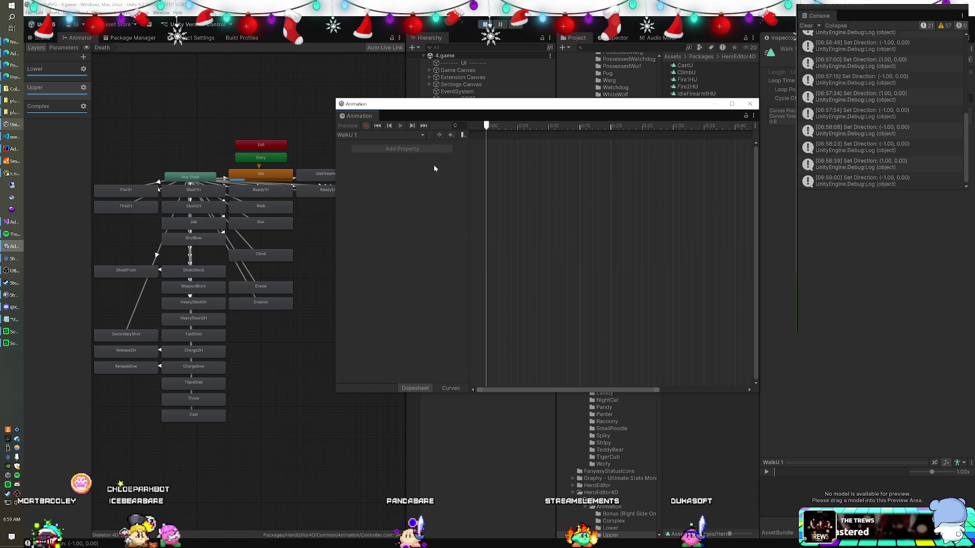
pyautogui.click(748, 104)
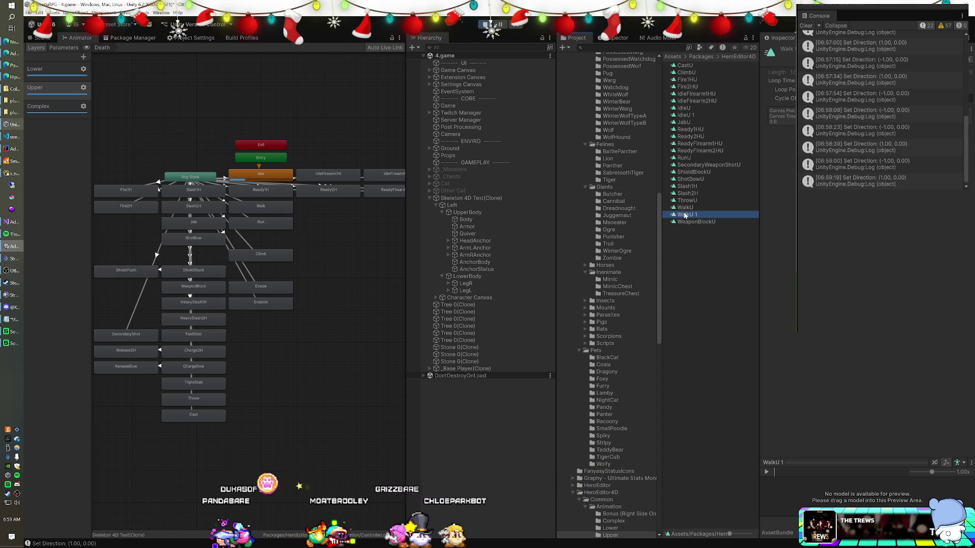
# Step: Delete the earlier WalkU 1 and IdleU 1 duplicate clips
pyautogui.press('Delete')
pyautogui.click(534, 293)
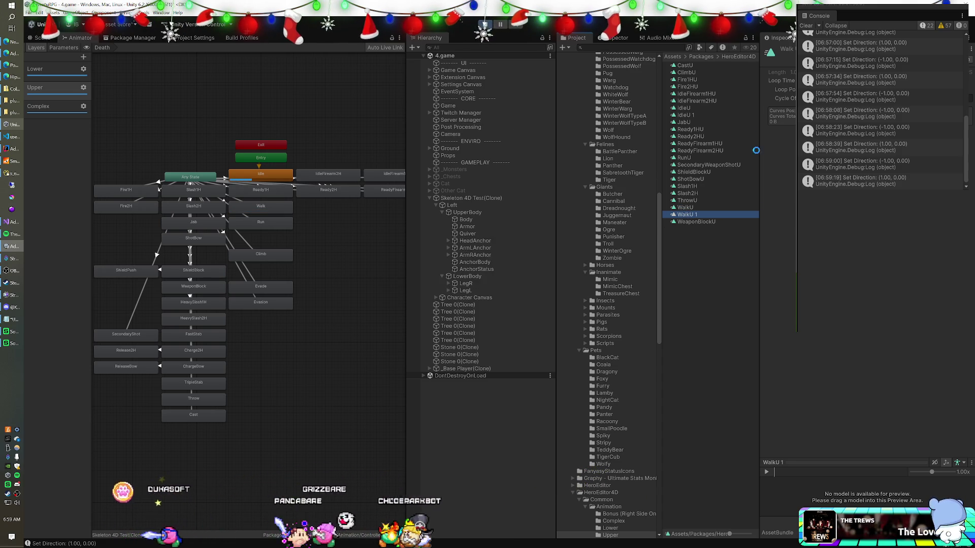
pyautogui.click(694, 115)
pyautogui.press('Delete')
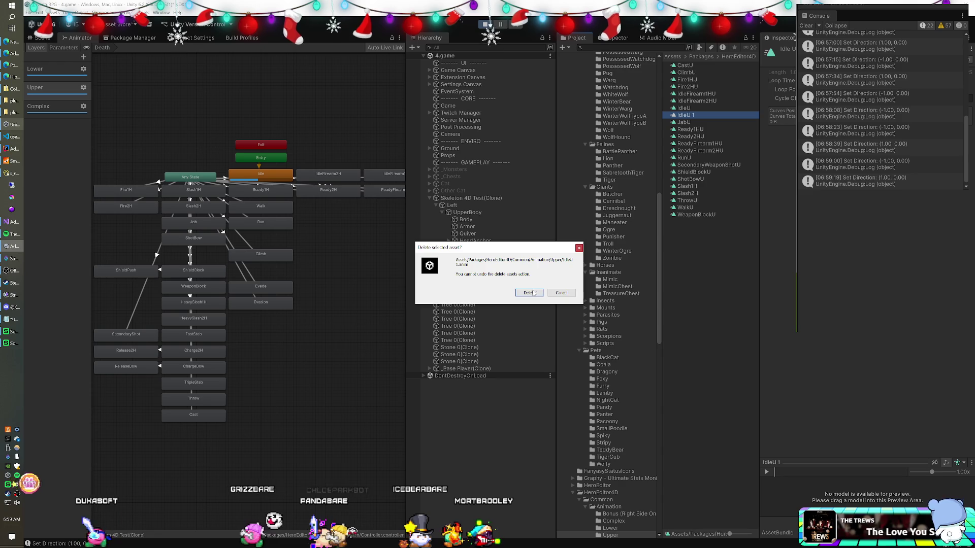
pyautogui.click(534, 293)
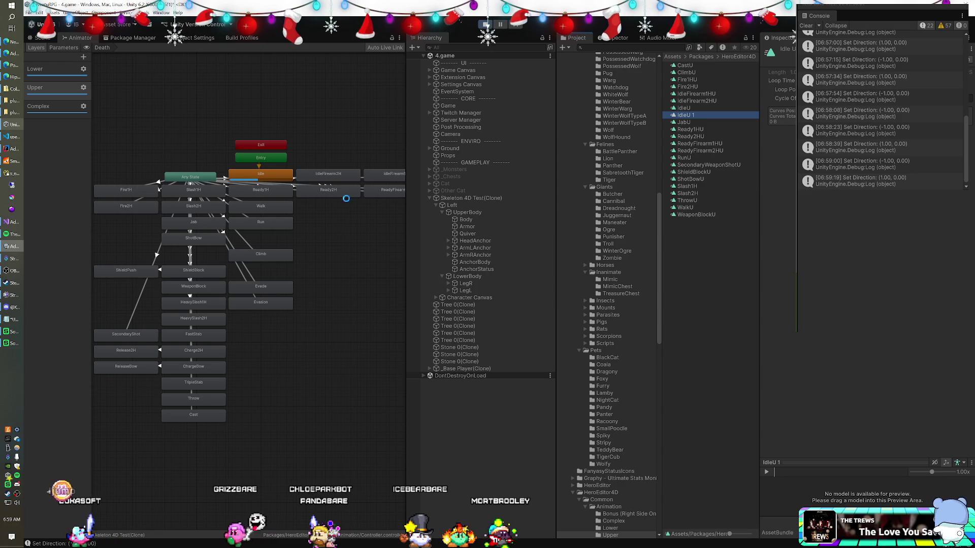
# Step: Duplicate the IdleU and WalkU clips, then open the new WalkU 1 clip's keyframes
pyautogui.click(693, 109)
pyautogui.hotkey('ctrl', 'd')
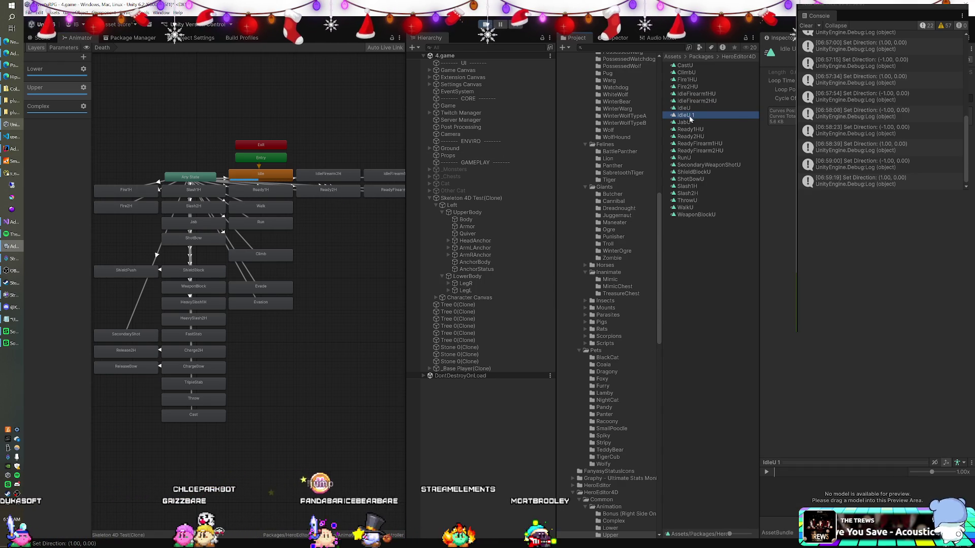
pyautogui.click(246, 176)
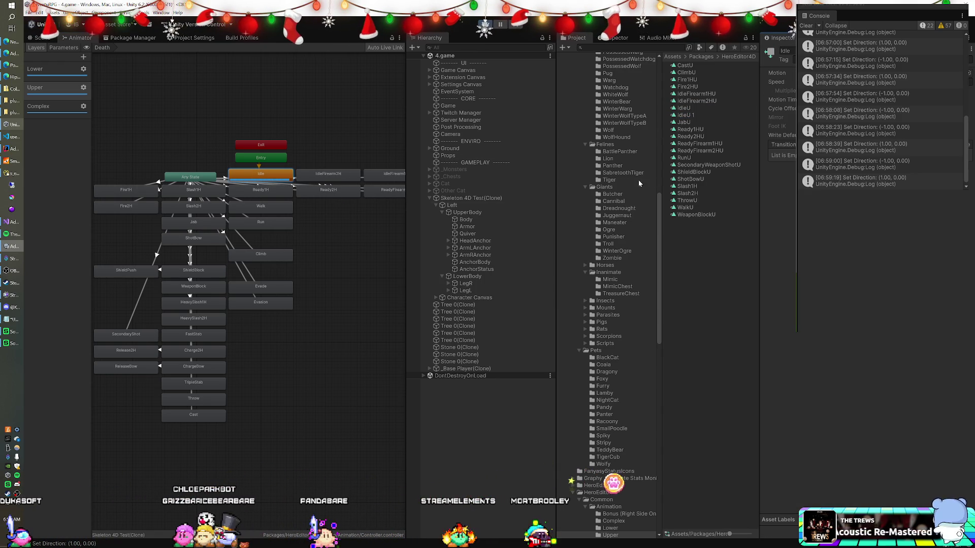
pyautogui.click(684, 208)
pyautogui.hotkey('ctrl', 'd')
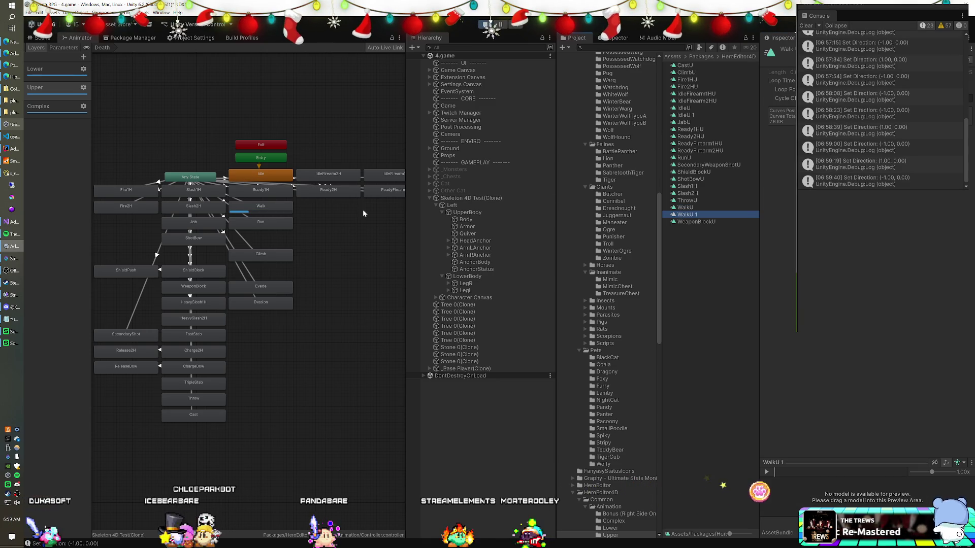
pyautogui.click(269, 208)
pyautogui.moveTo(671, 216)
pyautogui.mouseDown()
pyautogui.moveTo(710, 152)
pyautogui.moveTo(784, 73)
pyautogui.mouseUp()
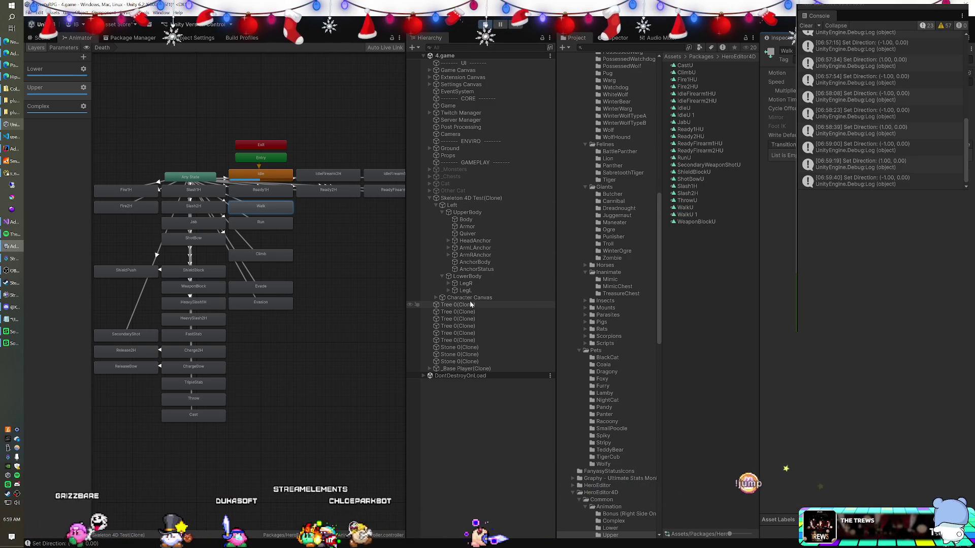
pyautogui.click(687, 215)
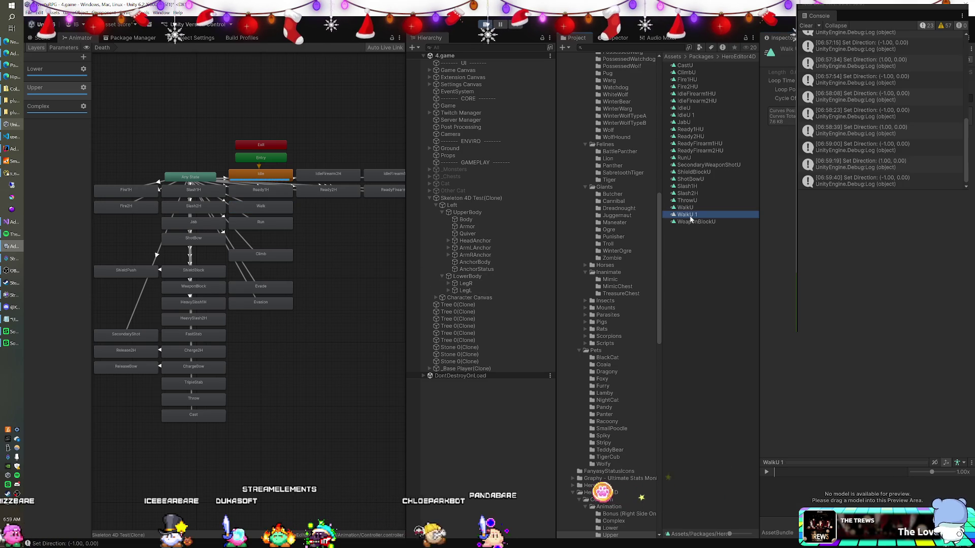
pyautogui.doubleClick(691, 216)
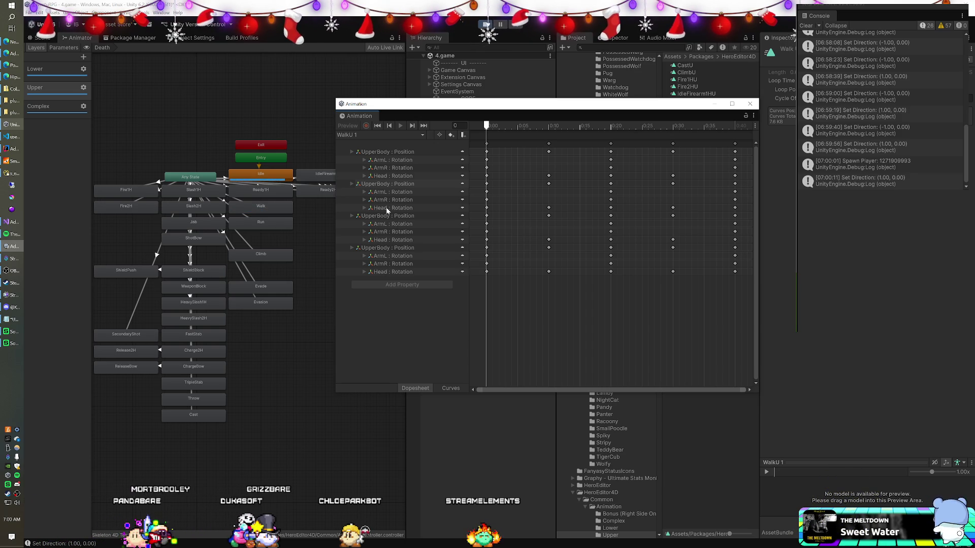
# Step: Expand WalkU 1's Head, ArmR and ArmL rotation tracks
pyautogui.click(364, 176)
pyautogui.click(362, 167)
pyautogui.click(364, 167)
pyautogui.click(365, 160)
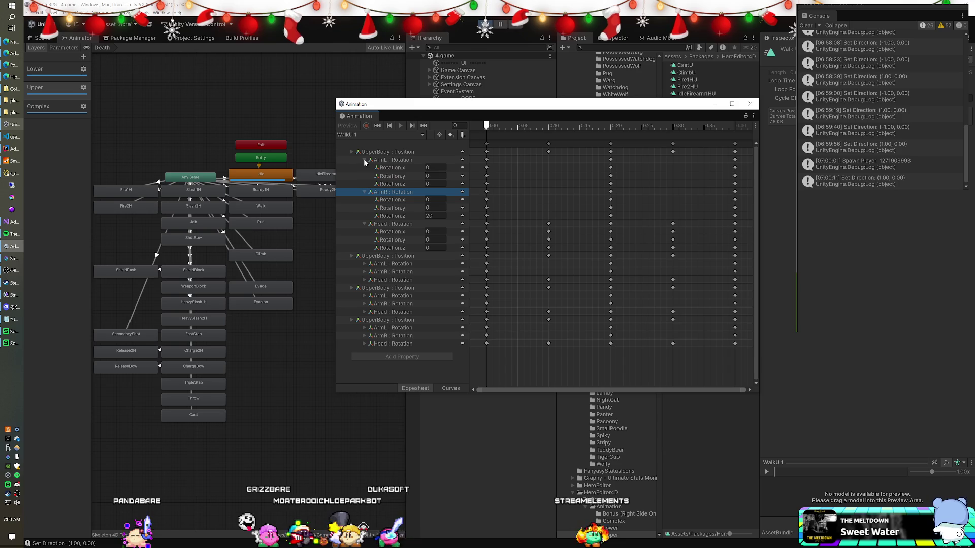
pyautogui.moveTo(617, 101)
pyautogui.mouseDown()
pyautogui.moveTo(488, 94)
pyautogui.moveTo(681, 98)
pyautogui.mouseUp()
# Step: Review the Complex, Upper and Lower layers' states, then load IdleL from the Lower folder
pyautogui.click(46, 106)
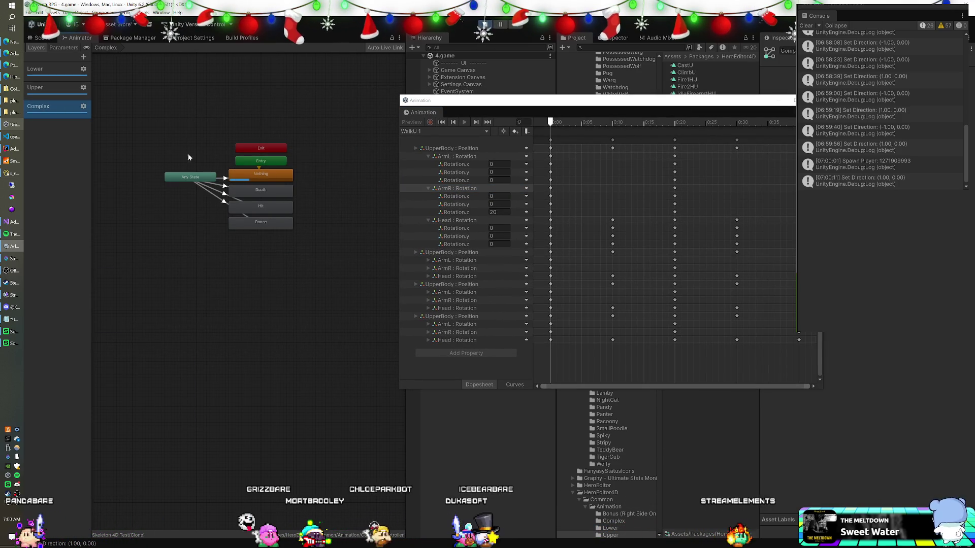
pyautogui.moveTo(615, 105)
pyautogui.mouseDown()
pyautogui.moveTo(382, 91)
pyautogui.moveTo(389, 136)
pyautogui.moveTo(565, 124)
pyautogui.mouseUp()
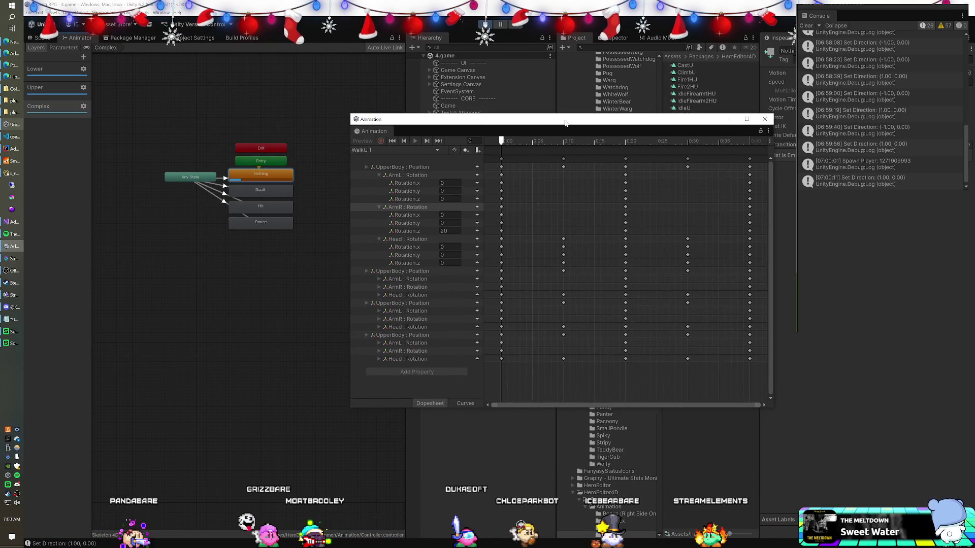
pyautogui.click(74, 94)
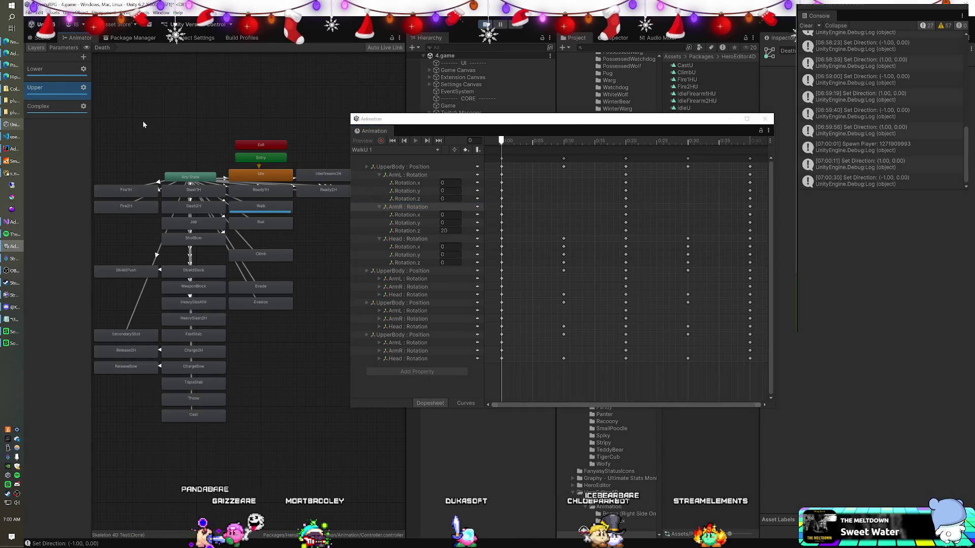
pyautogui.click(271, 206)
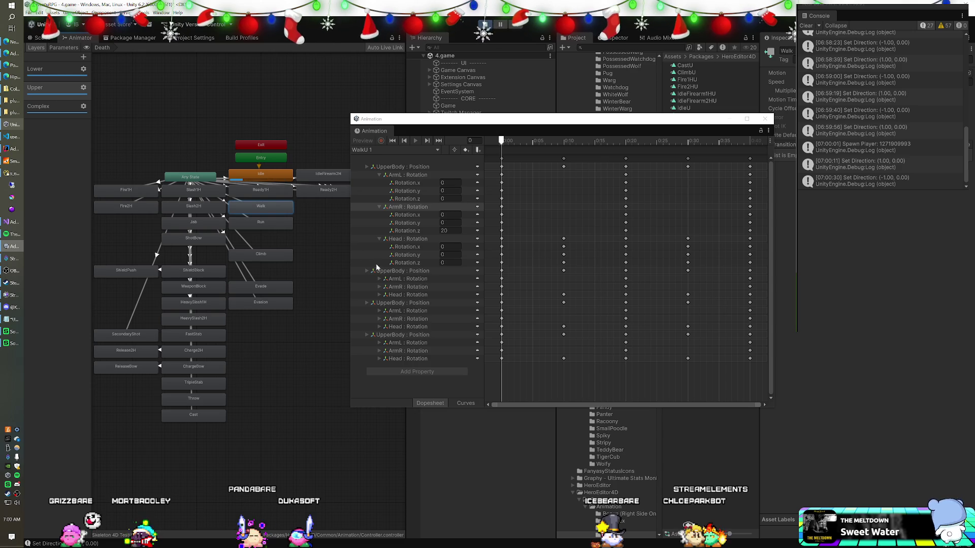
pyautogui.click(72, 75)
pyautogui.click(248, 174)
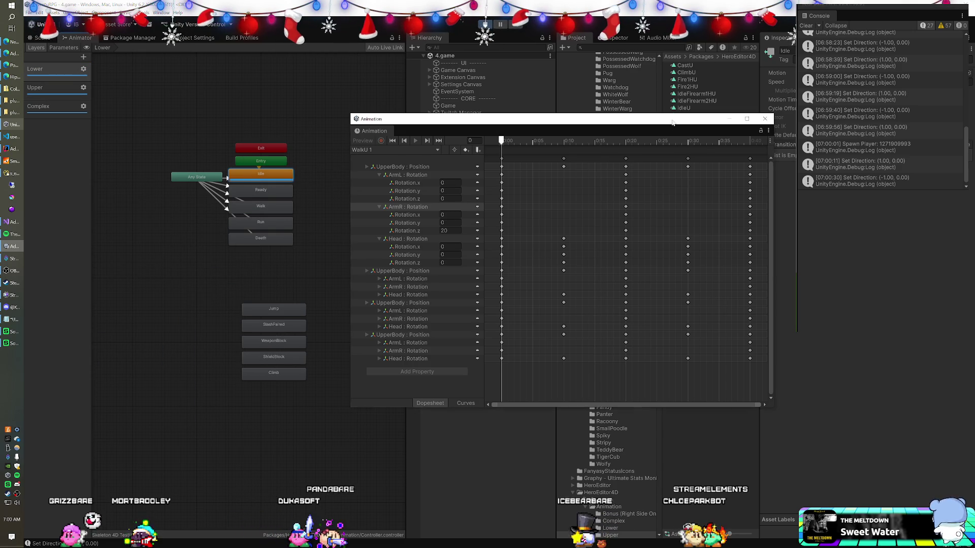
pyautogui.moveTo(672, 122); pyautogui.dragTo(654, 158)
pyautogui.click(391, 243)
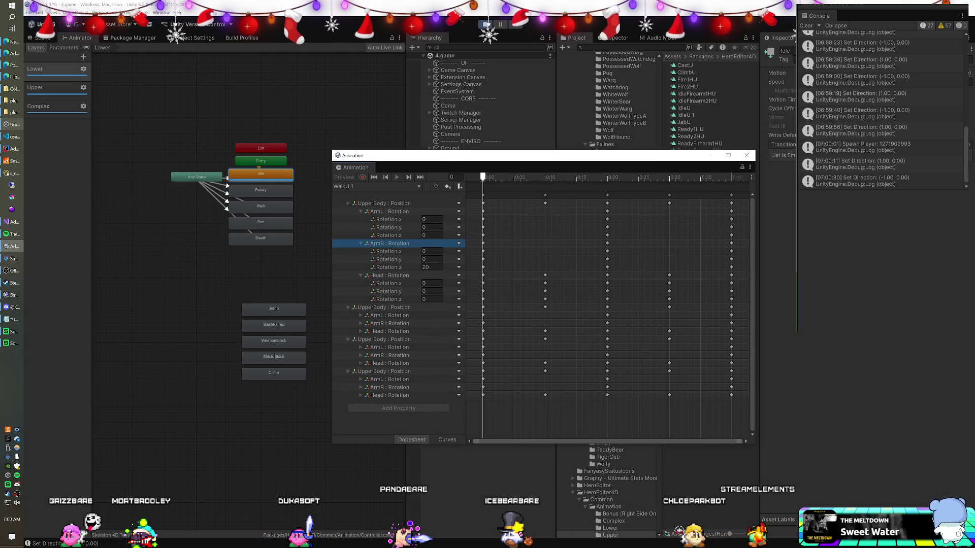
pyautogui.click(610, 528)
pyautogui.click(683, 73)
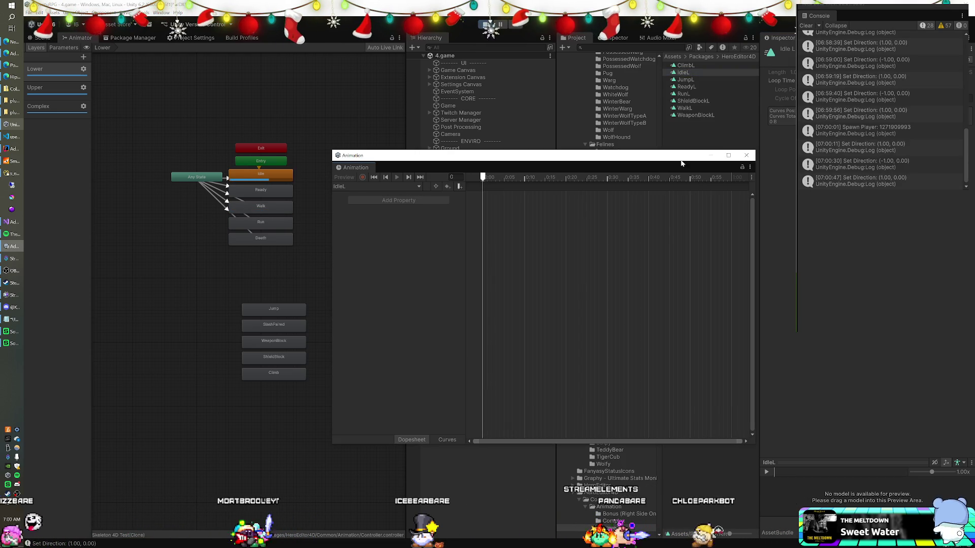
# Step: Close the keyframe editor and locate Skeleton 4D Test(Clone)'s Animator controller asset
pyautogui.click(746, 155)
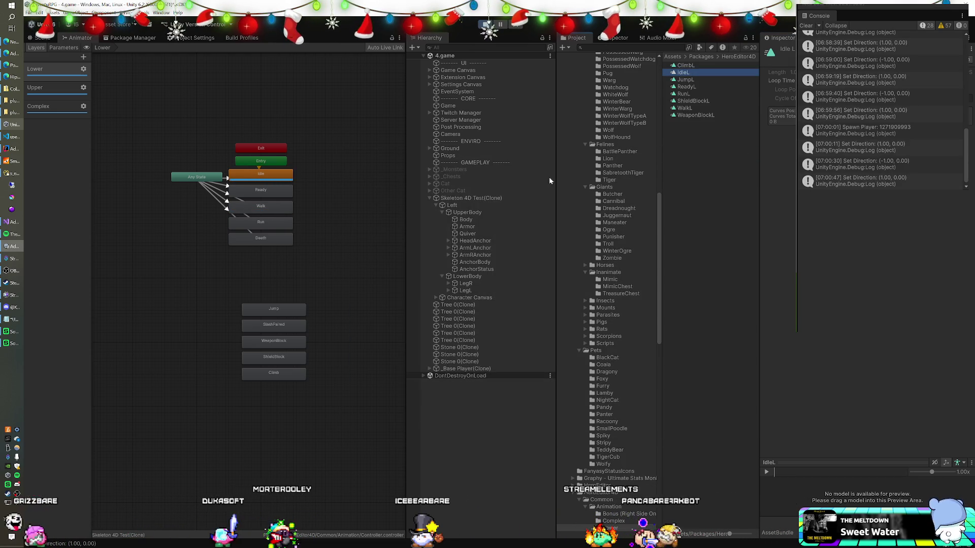
pyautogui.click(468, 198)
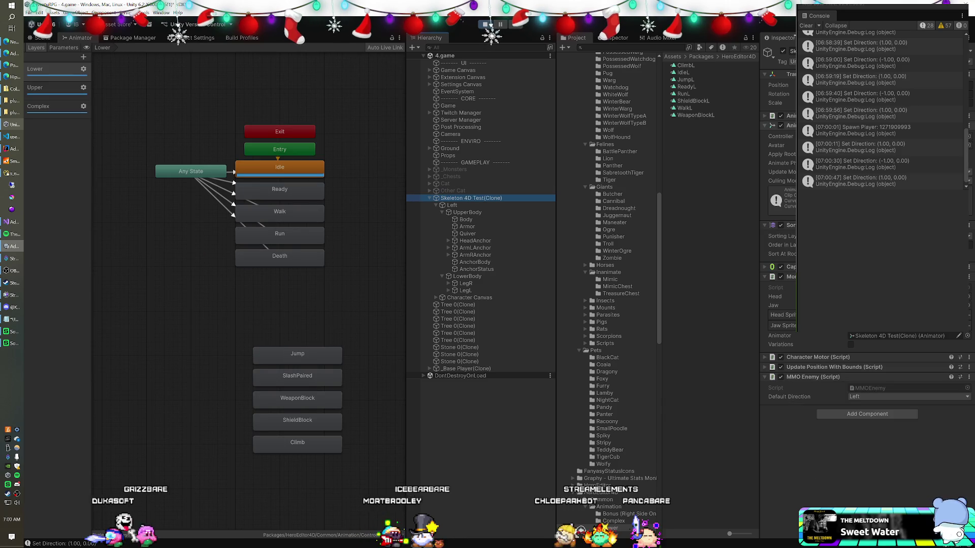
pyautogui.click(447, 206)
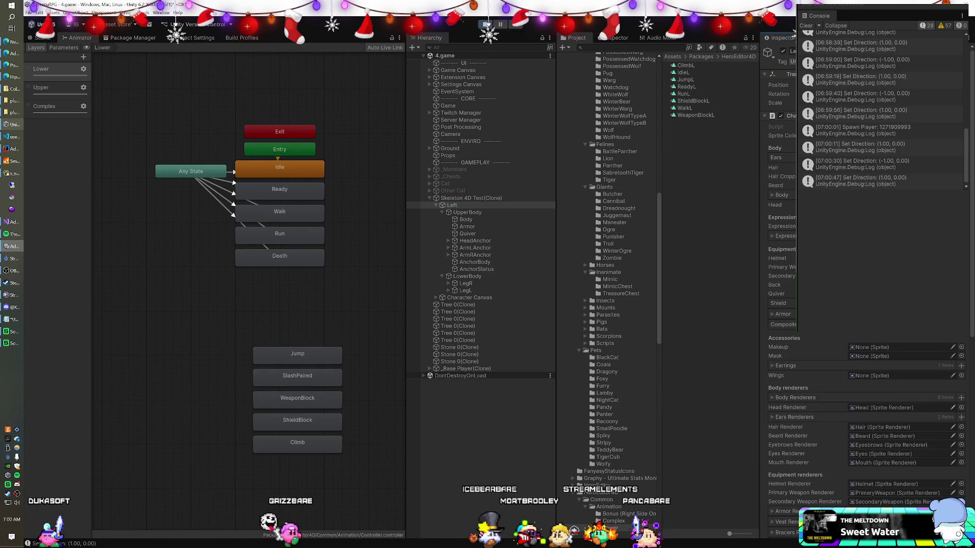
pyautogui.click(488, 198)
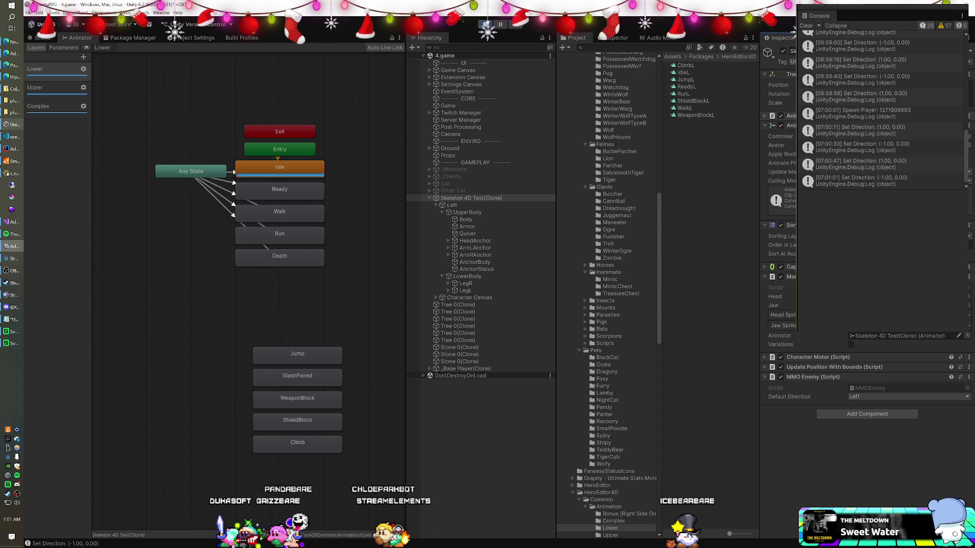
pyautogui.click(763, 126)
pyautogui.click(689, 94)
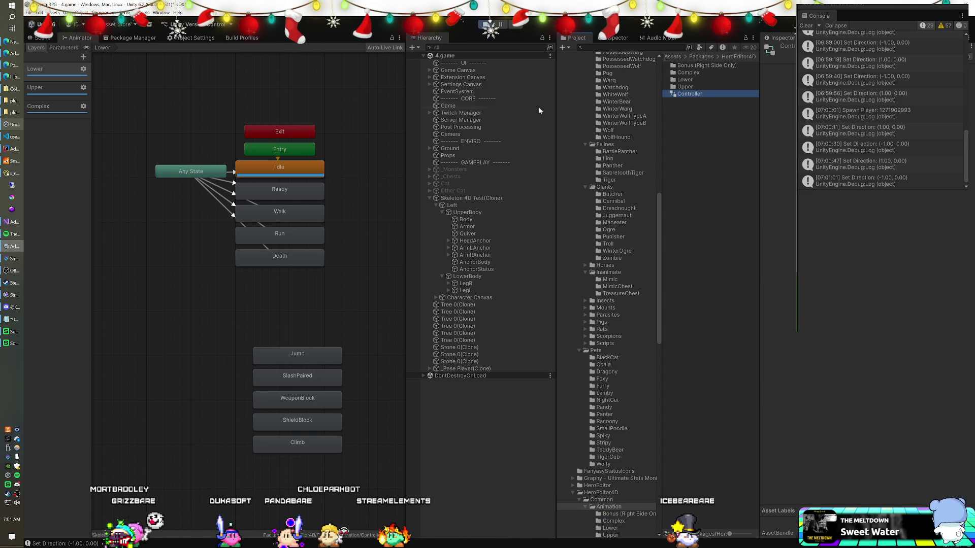
# Step: Check the Upper layer's Idle and Walk states, locating Idle's IdleU 1 clip
pyautogui.click(58, 90)
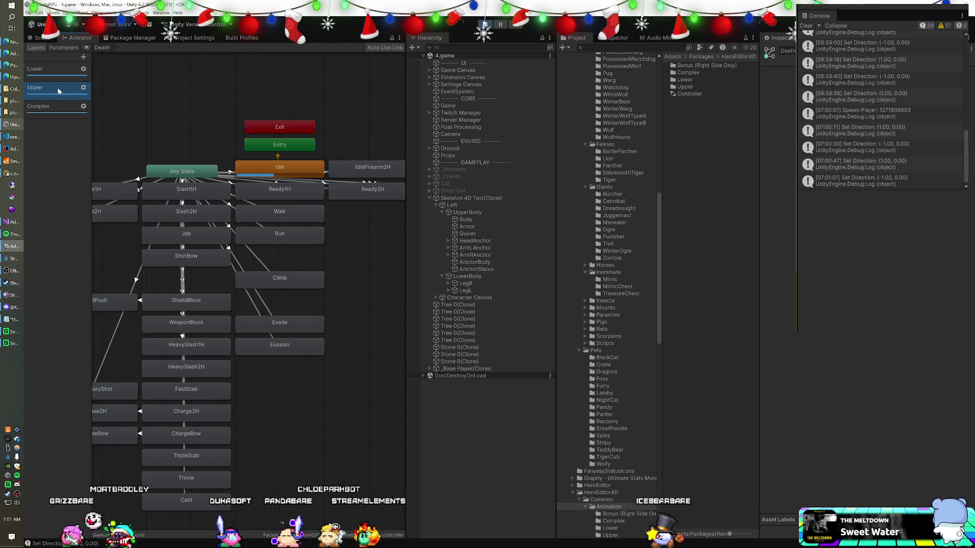
pyautogui.click(262, 166)
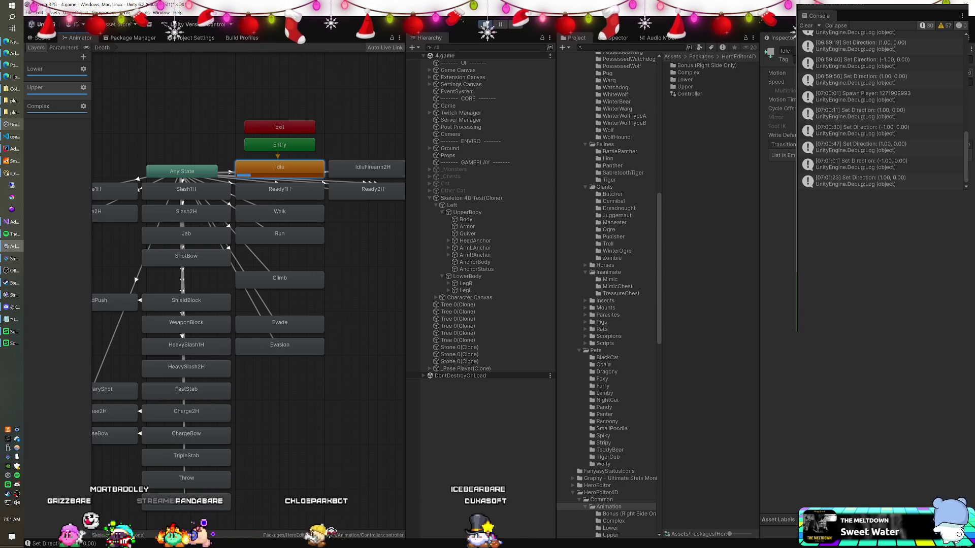
pyautogui.click(776, 73)
pyautogui.click(683, 116)
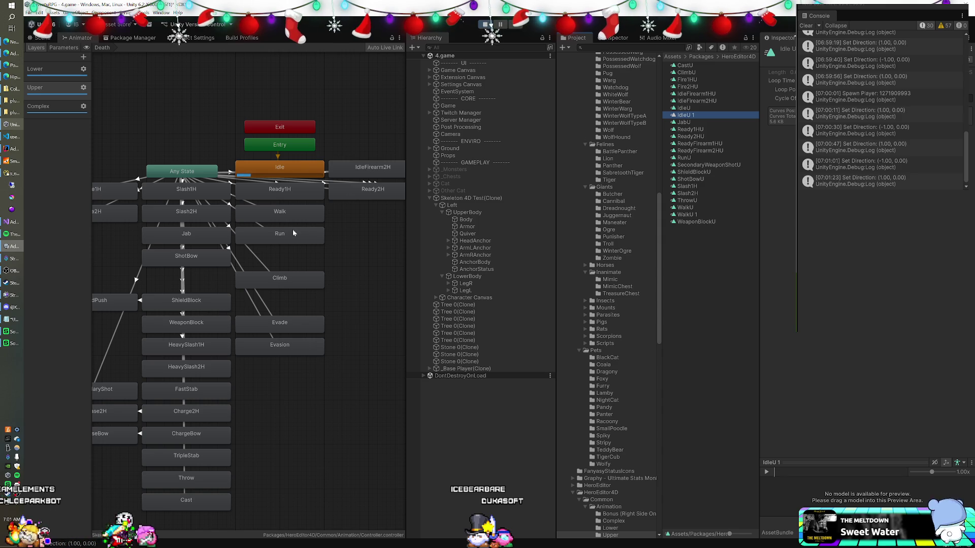
pyautogui.click(282, 216)
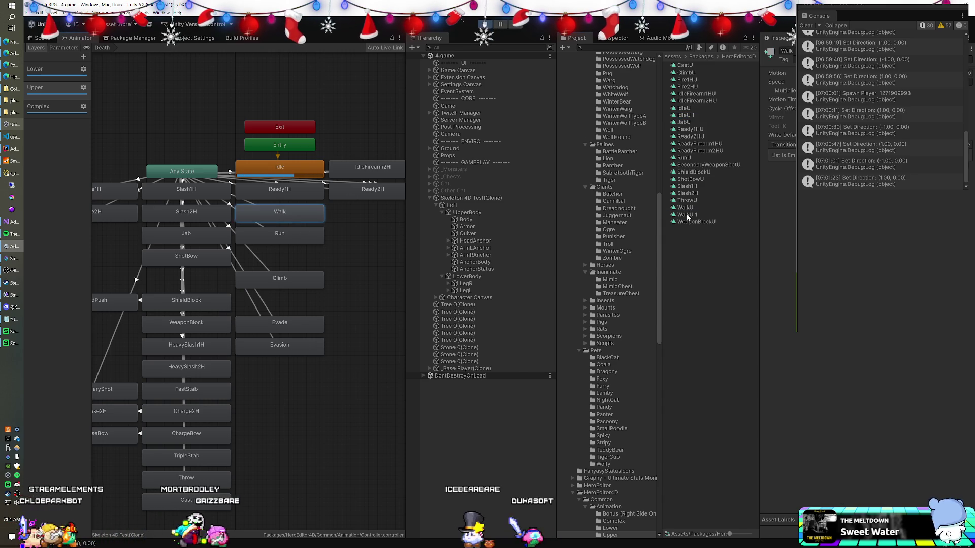
# Step: Remove all animated properties from the WalkU 1 clip
pyautogui.doubleClick(687, 215)
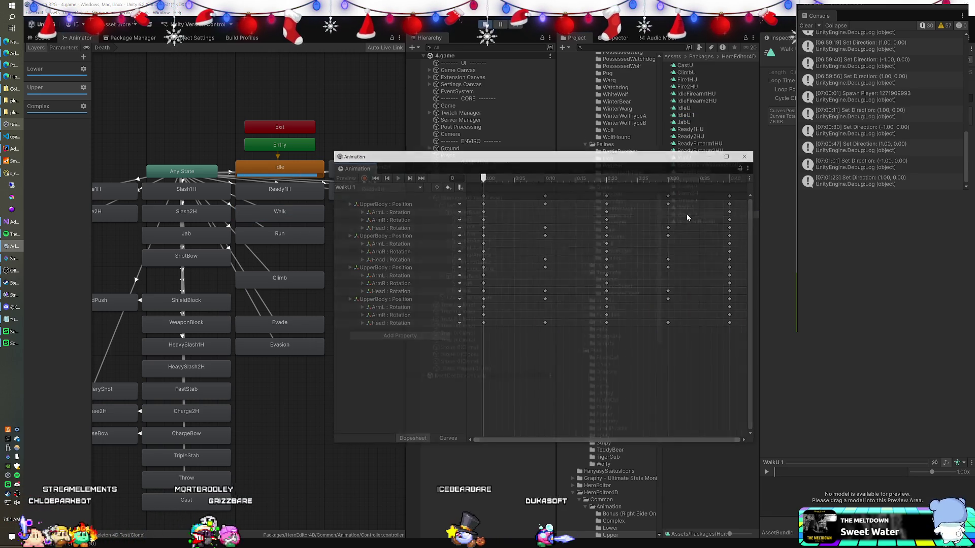
pyautogui.click(360, 251)
pyautogui.click(360, 243)
pyautogui.click(360, 244)
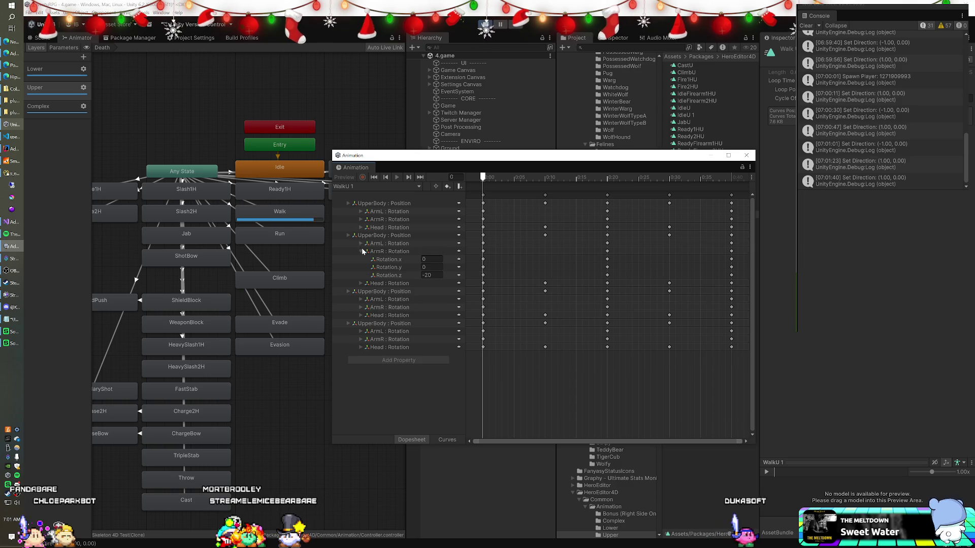
pyautogui.click(361, 252)
pyautogui.click(385, 205)
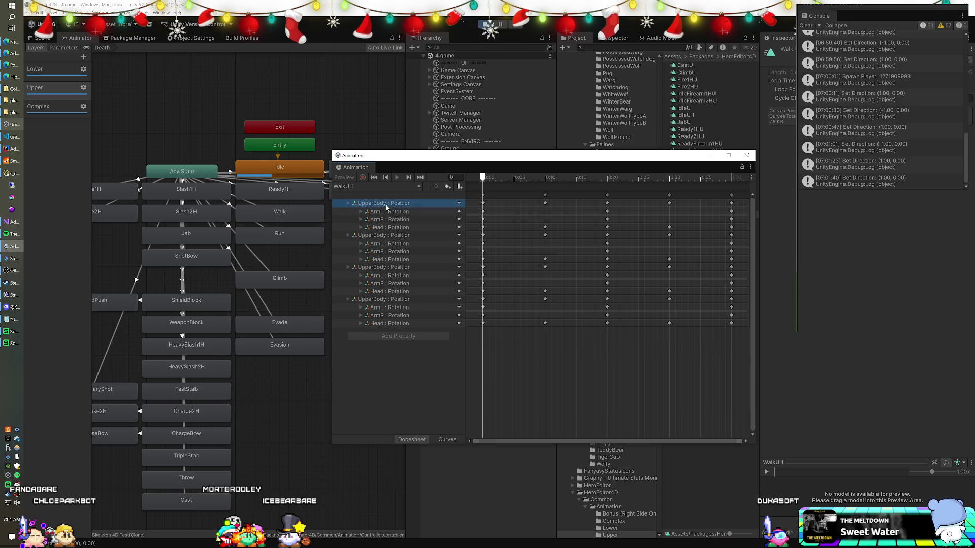
pyautogui.hotkey('ctrl', 'a')
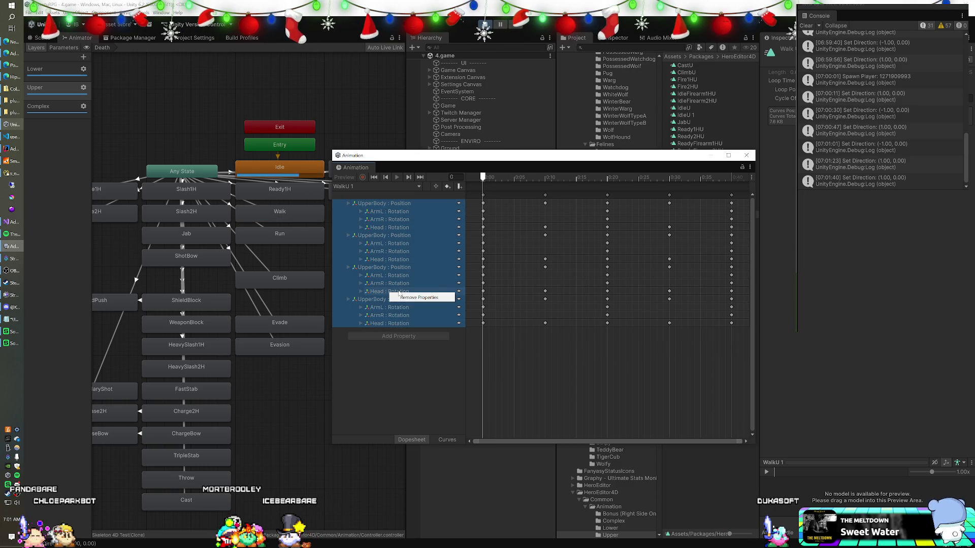
pyautogui.click(411, 298)
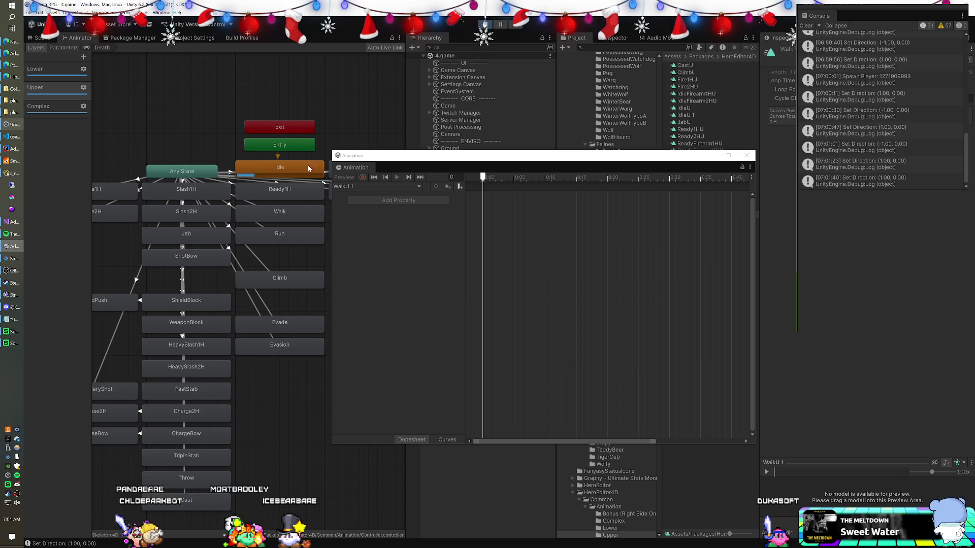
# Step: Remove all animated properties from IdleU 1 and close its timeline
pyautogui.click(412, 219)
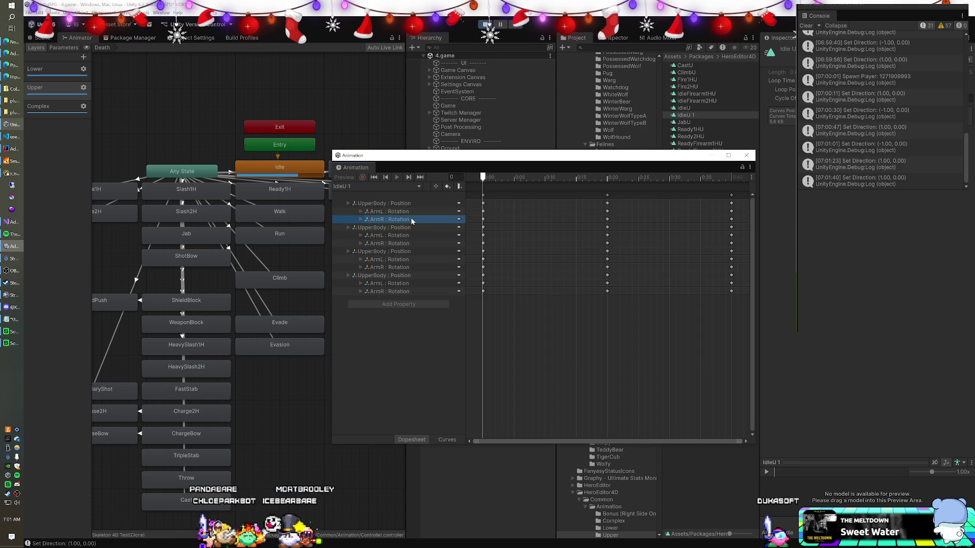
pyautogui.hotkey('ctrl', 'a')
pyautogui.rightClick(399, 230)
pyautogui.click(414, 233)
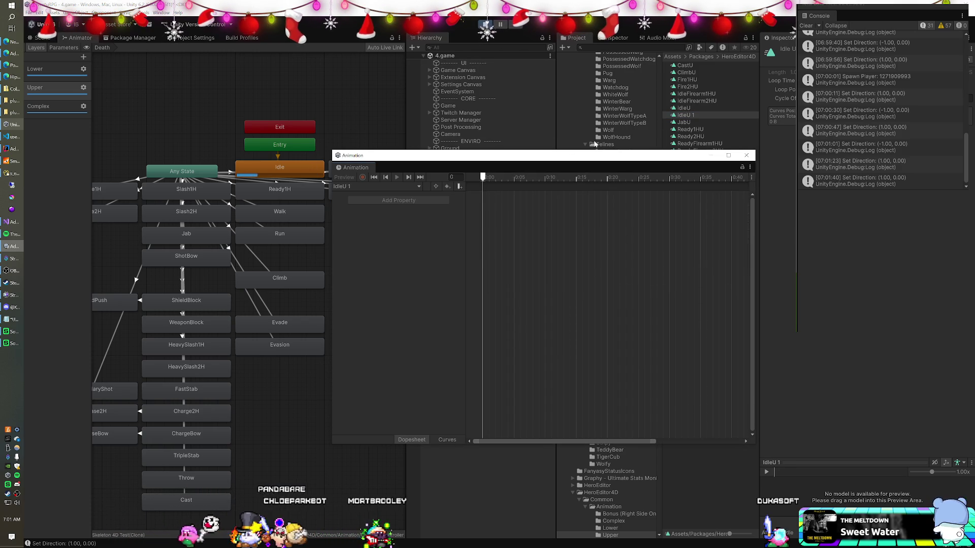
pyautogui.click(701, 116)
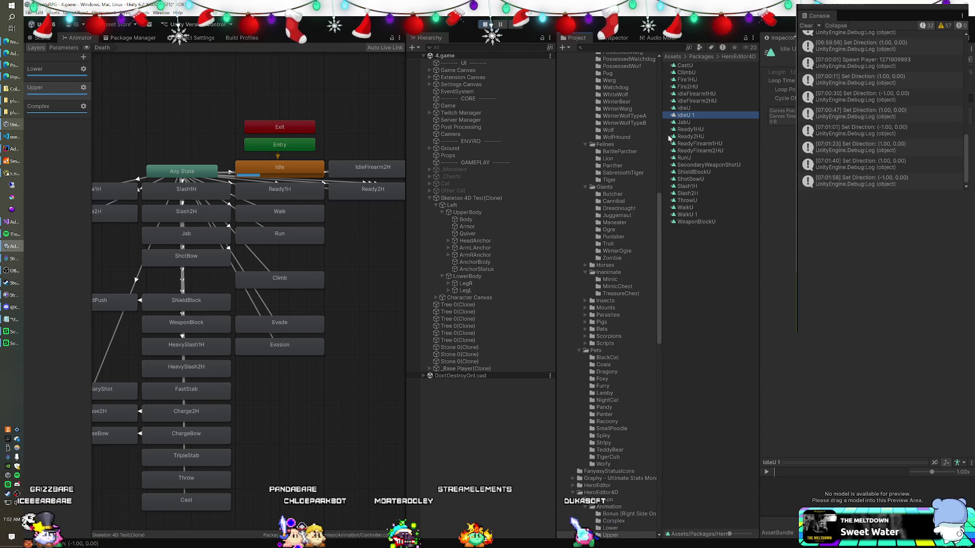
# Step: Browse the Complex, Upper and Lower layers, select Left, and inspect the Lower layer's Idle state
pyautogui.click(60, 108)
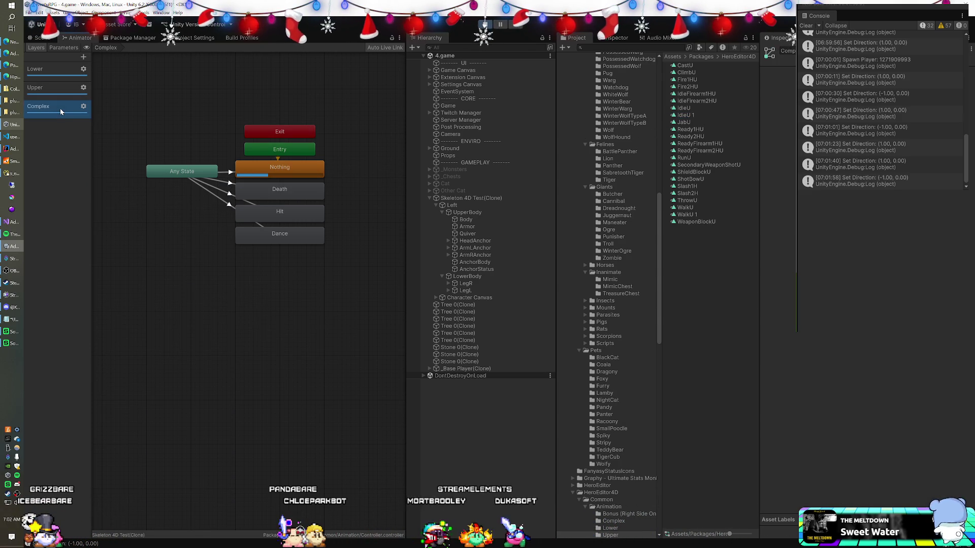
pyautogui.click(64, 94)
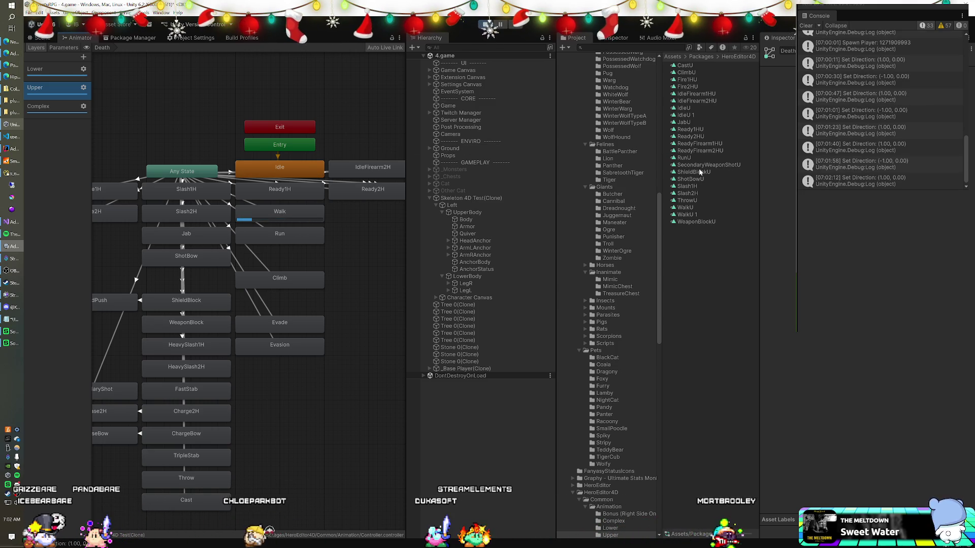
pyautogui.click(460, 205)
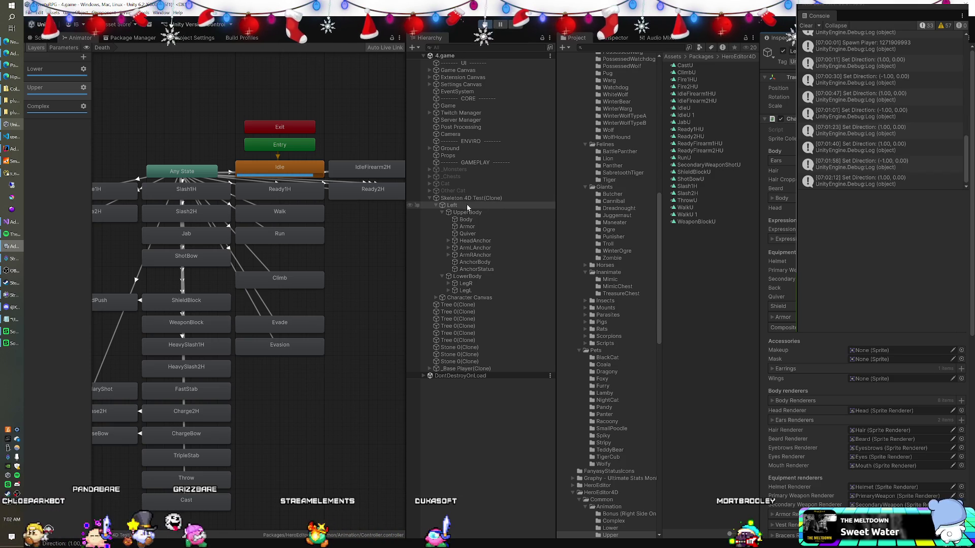
pyautogui.click(36, 73)
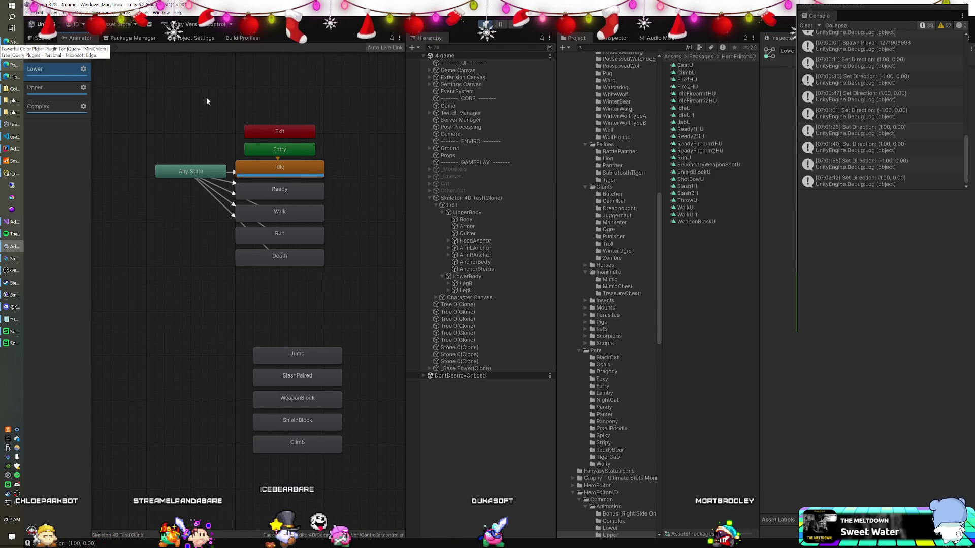
pyautogui.click(272, 167)
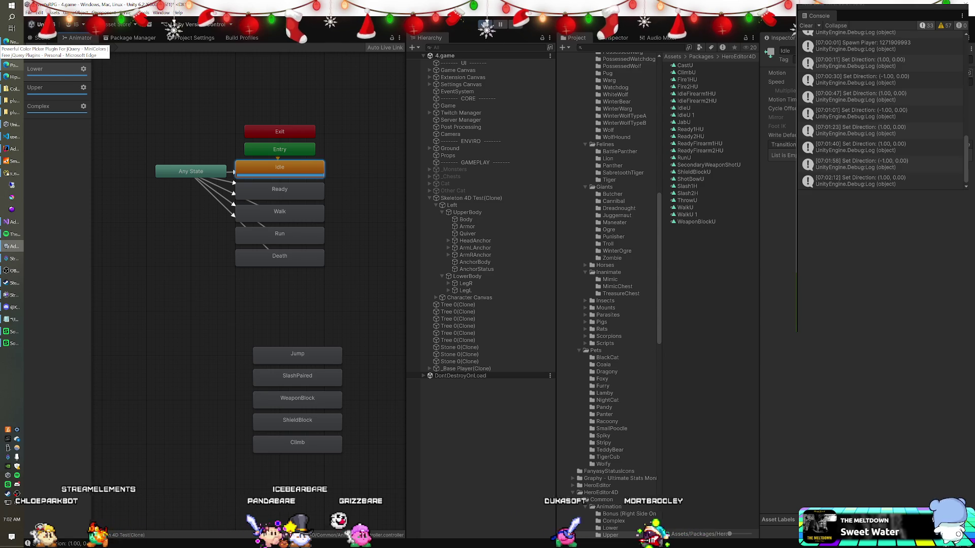
# Step: Review IdleL in Curves and Dopesheet views, close it, and return to the Upper layer
pyautogui.click(610, 528)
pyautogui.doubleClick(680, 72)
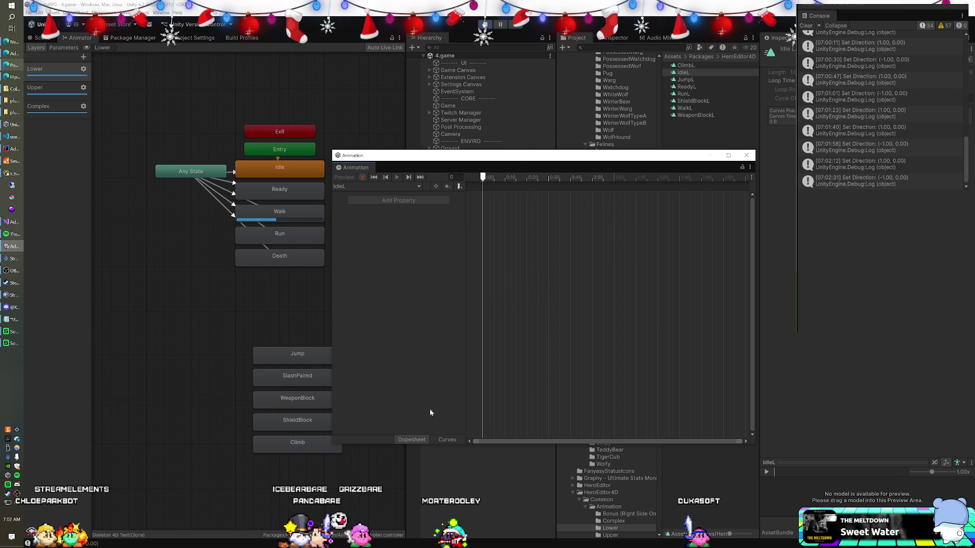
pyautogui.click(446, 441)
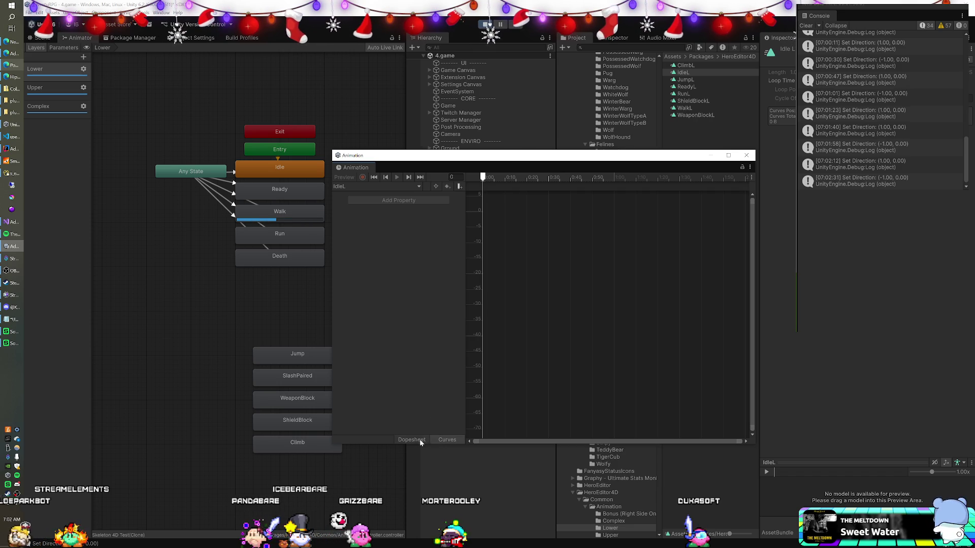
pyautogui.click(424, 440)
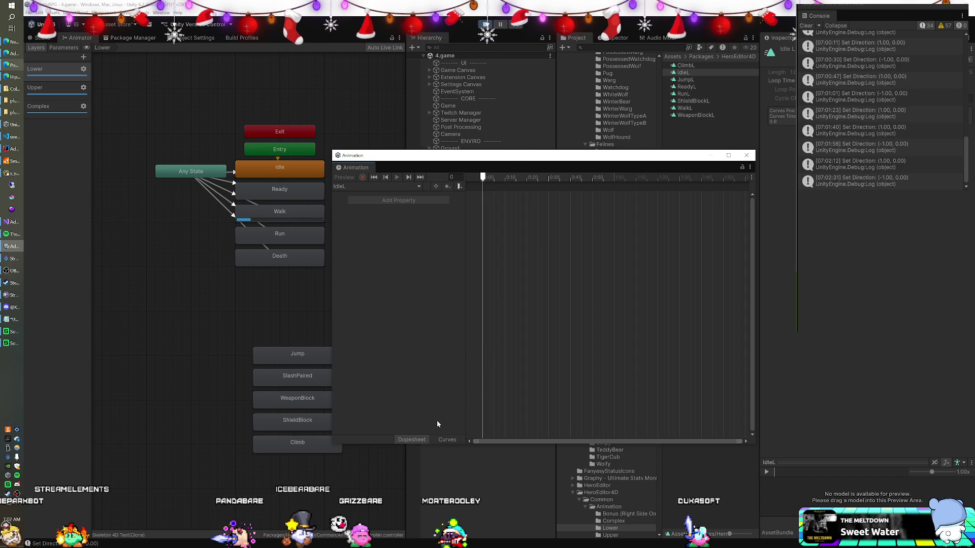
pyautogui.click(277, 221)
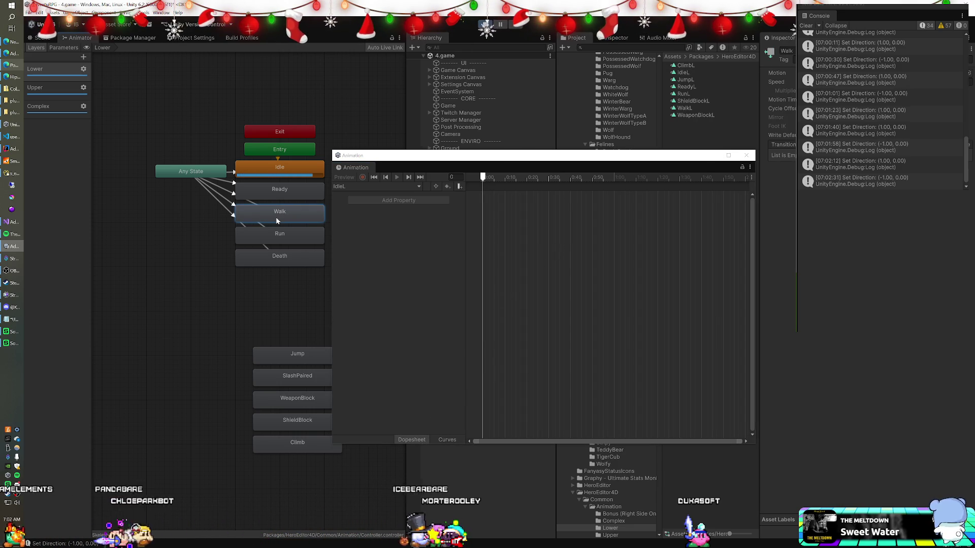
pyautogui.click(746, 156)
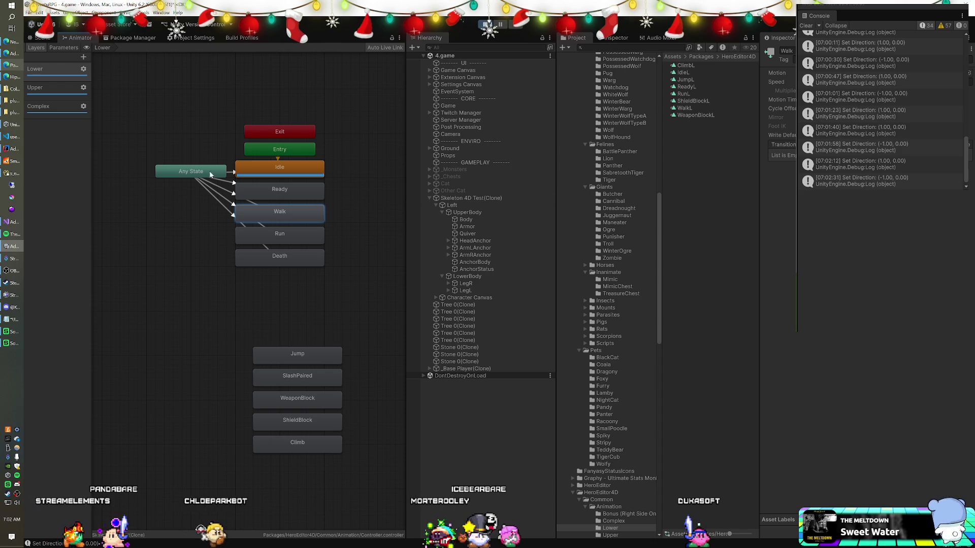
pyautogui.click(43, 84)
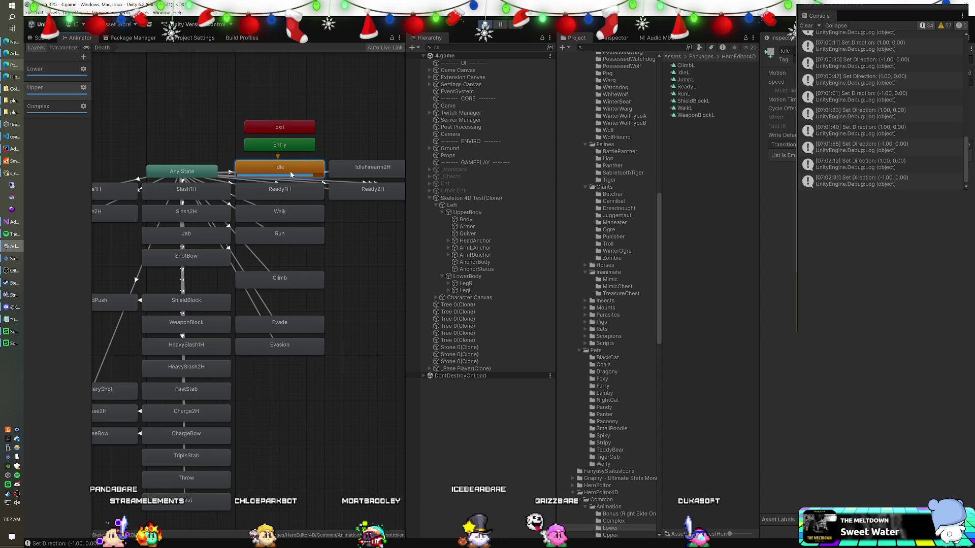
# Step: Inspect the Walk state, show the Animator parameters, and select the Left child
pyautogui.click(278, 220)
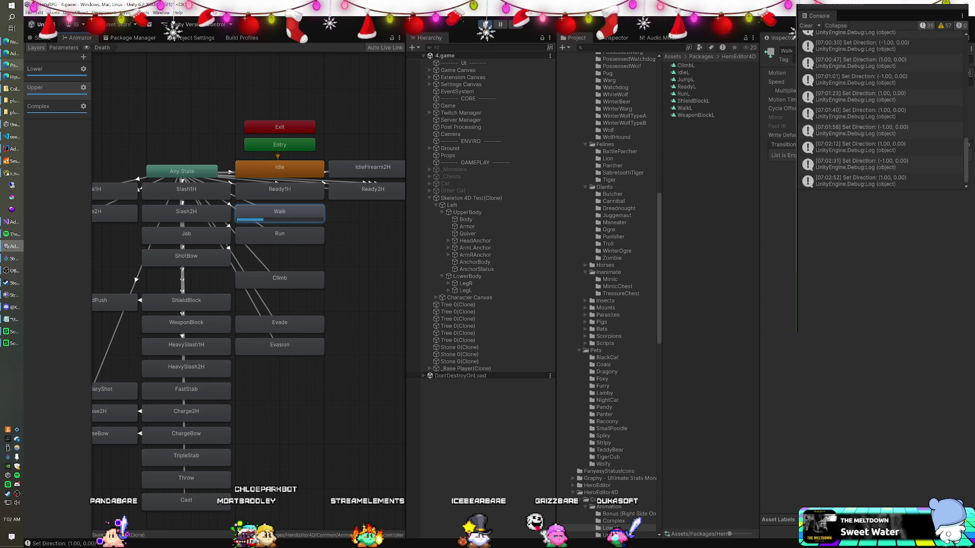
pyautogui.click(63, 47)
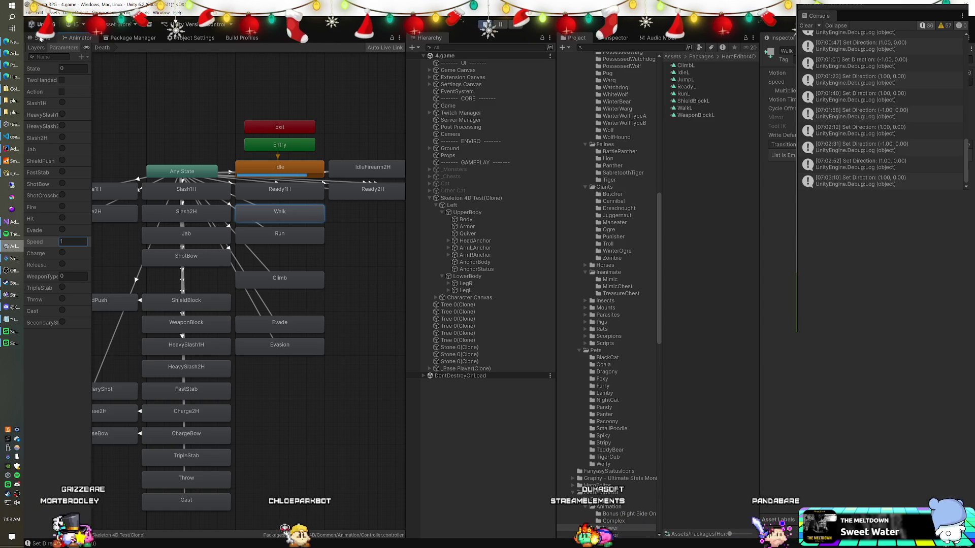
pyautogui.click(453, 205)
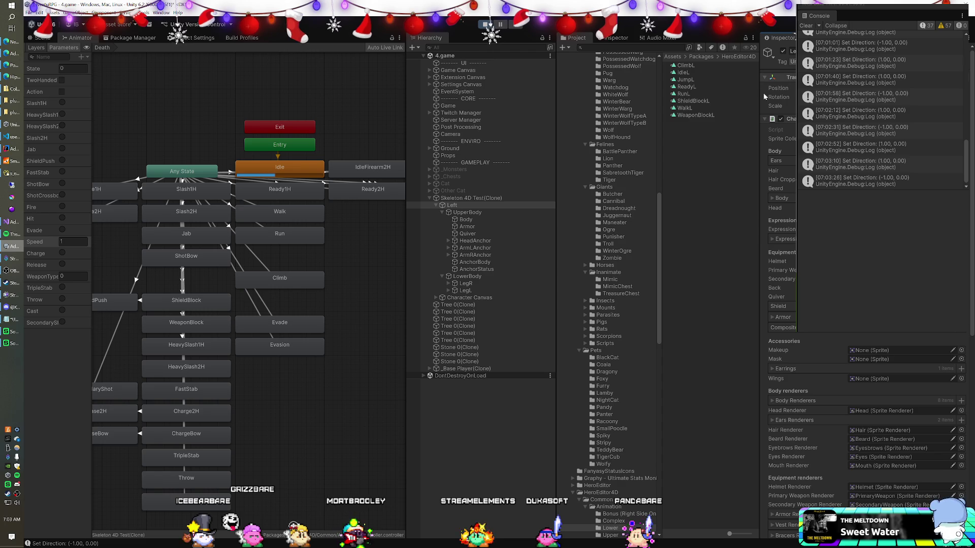
# Step: Expand and enable the Animator component on Skeleton 4D Test(Clone)
pyautogui.click(466, 198)
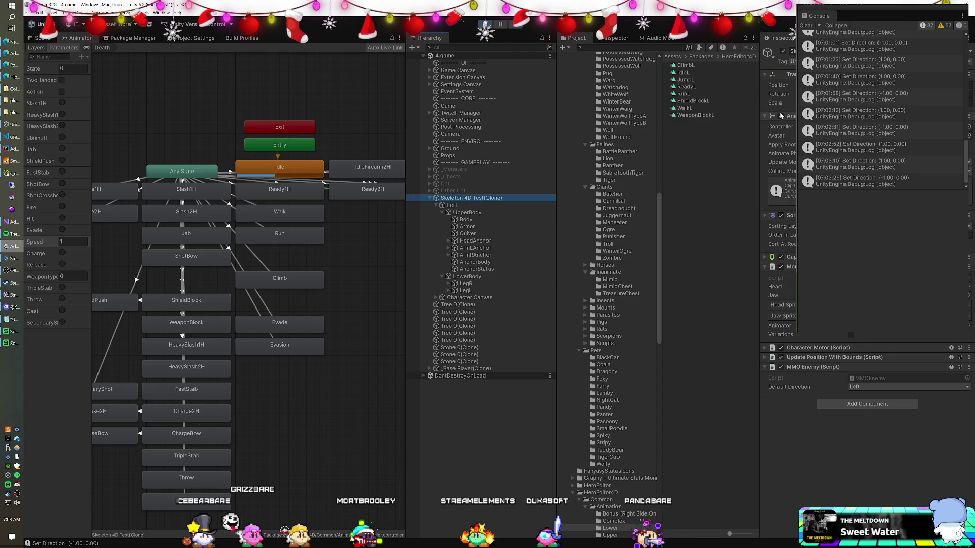
pyautogui.click(452, 205)
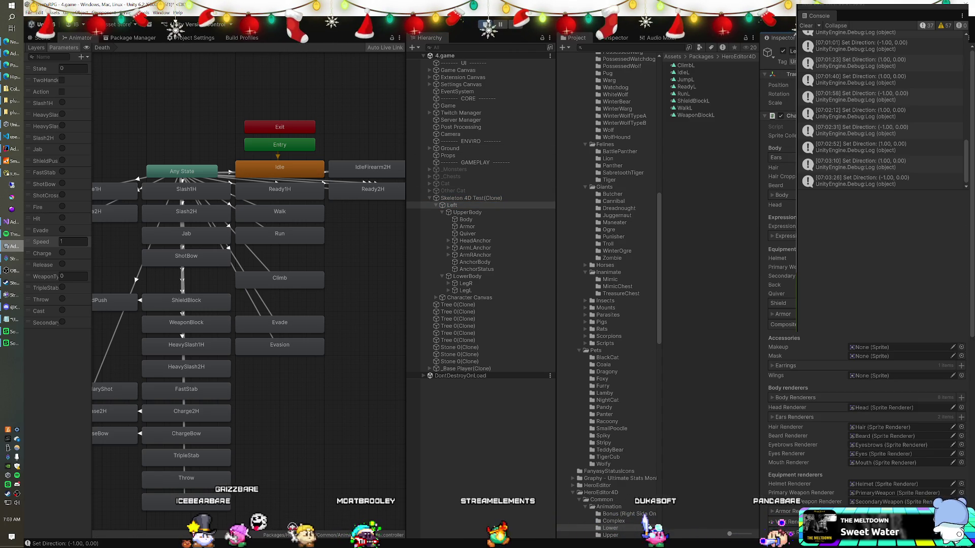
pyautogui.click(480, 198)
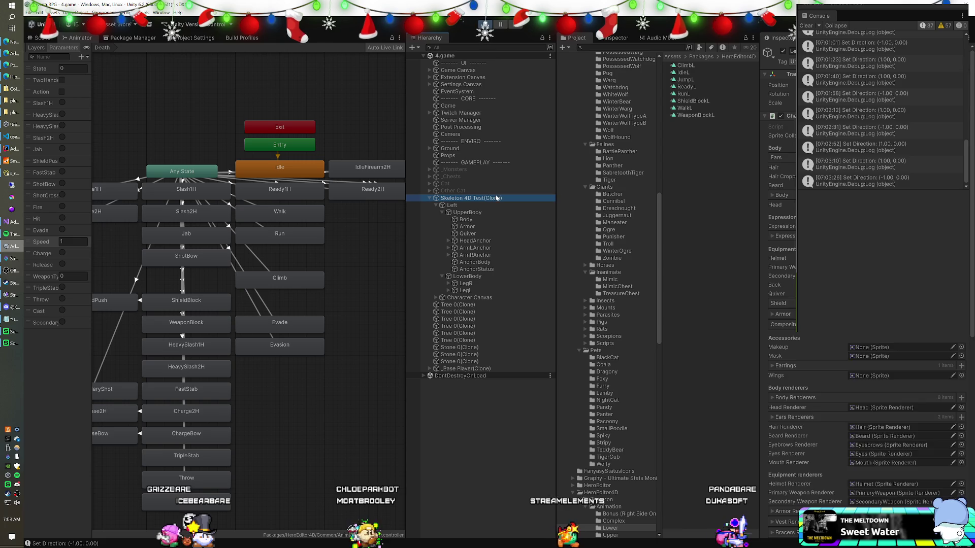
pyautogui.click(778, 115)
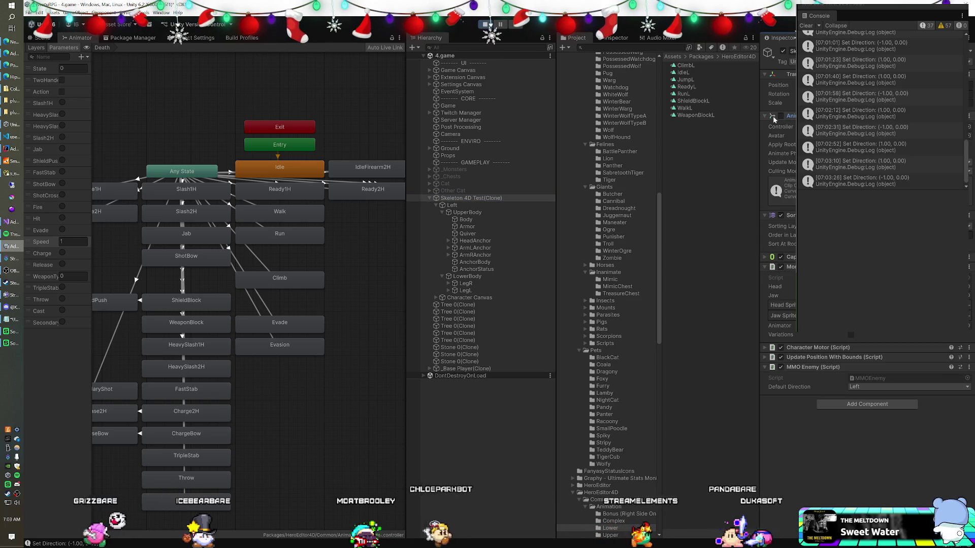
pyautogui.click(780, 116)
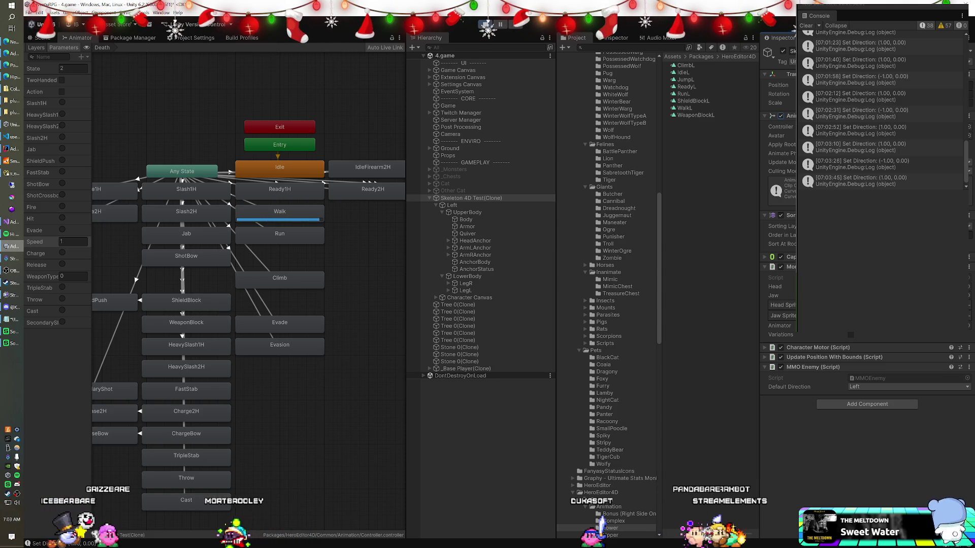
# Step: Review the IdleU 1 clip's curves, then return to the Lower layer in Layers
pyautogui.click(293, 176)
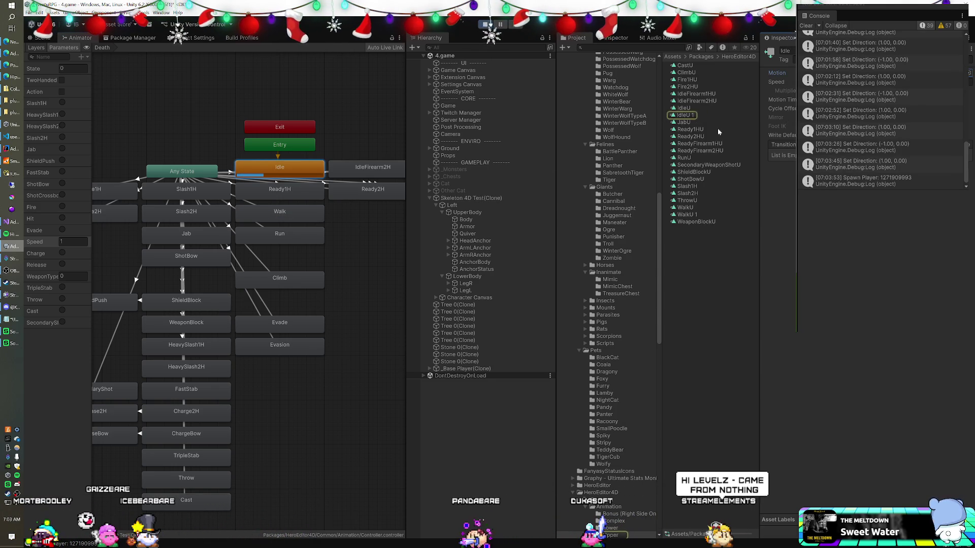
pyautogui.doubleClick(685, 114)
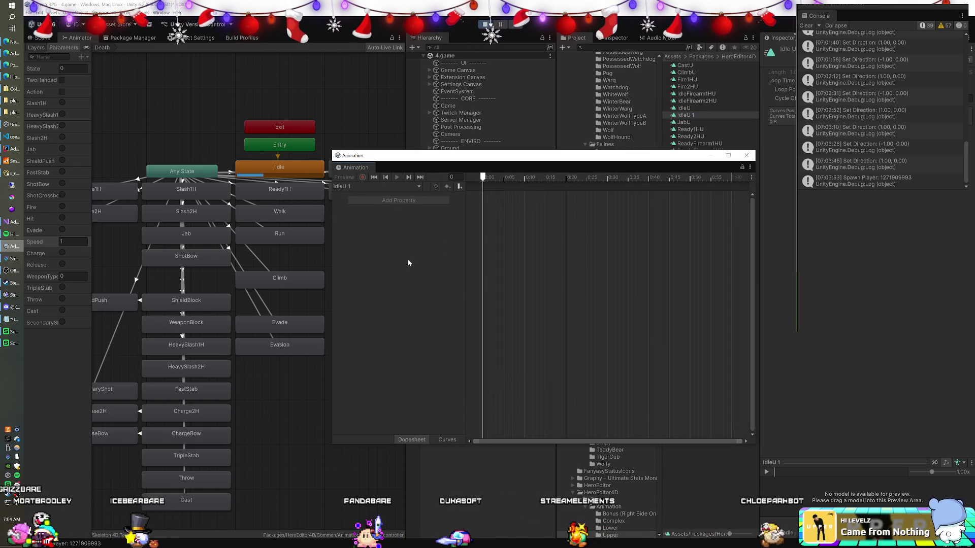
pyautogui.click(448, 439)
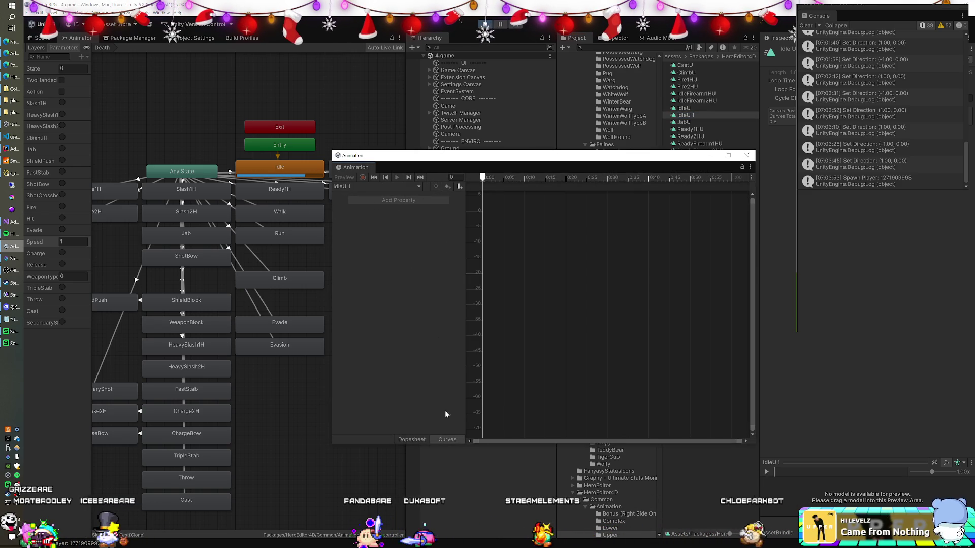
pyautogui.click(746, 157)
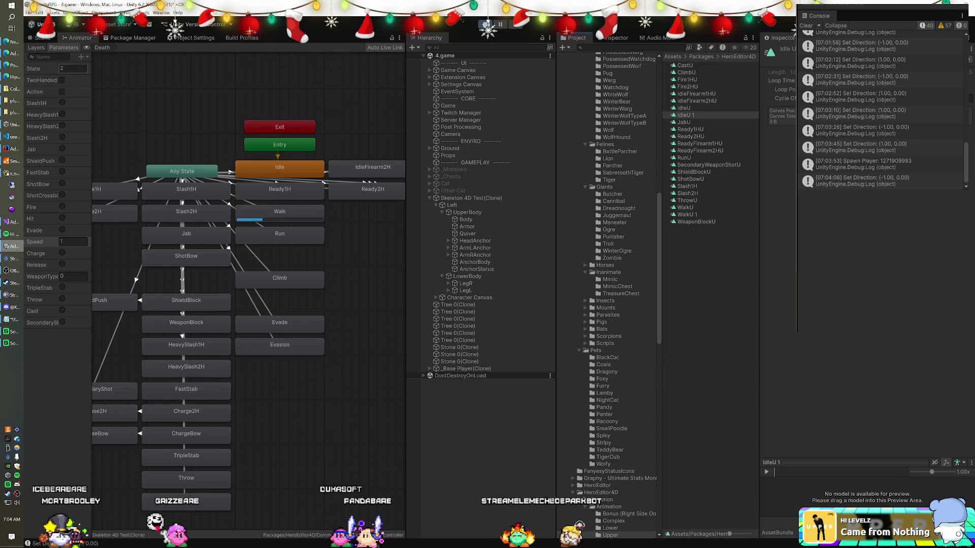
pyautogui.click(36, 48)
pyautogui.click(51, 71)
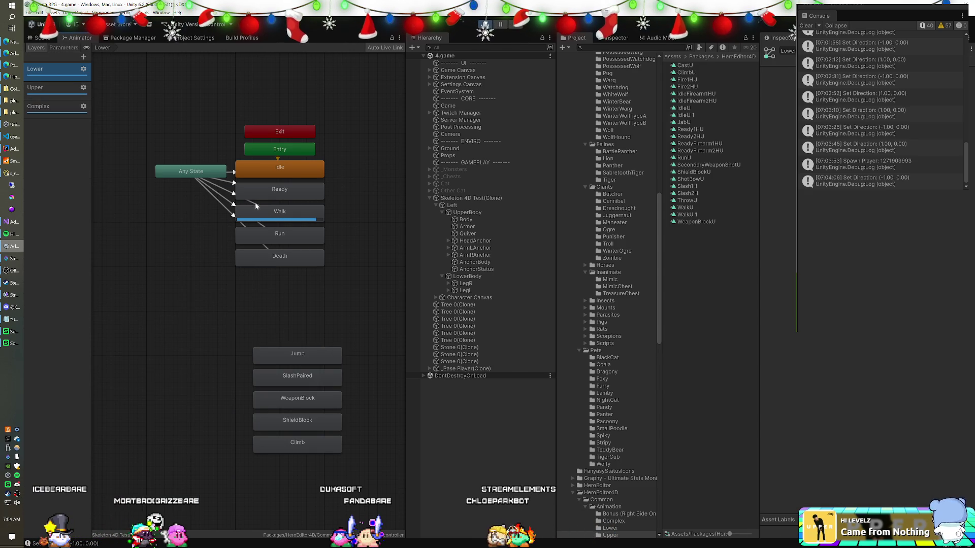
# Step: Review the Lower Idle state's IdleL clip in the timeline, then close it
pyautogui.click(272, 213)
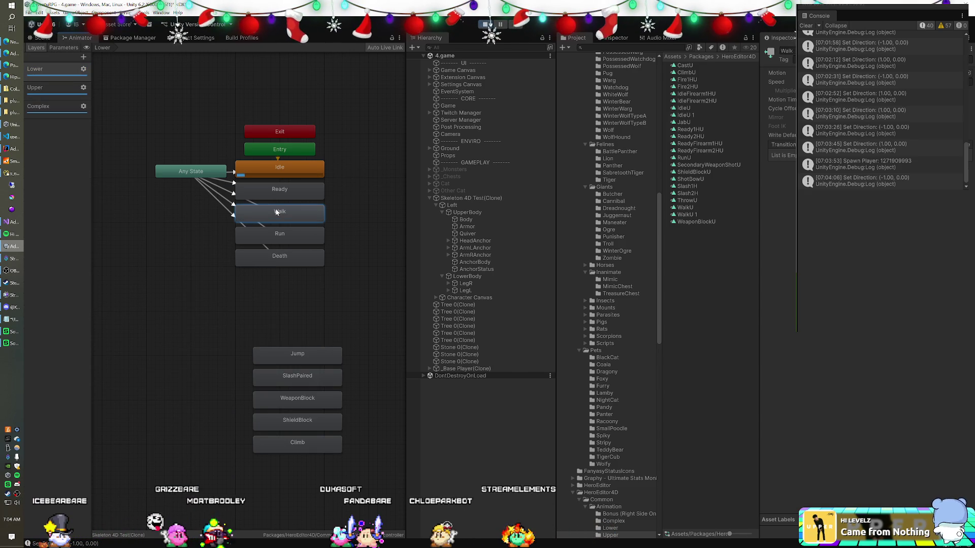
pyautogui.click(284, 173)
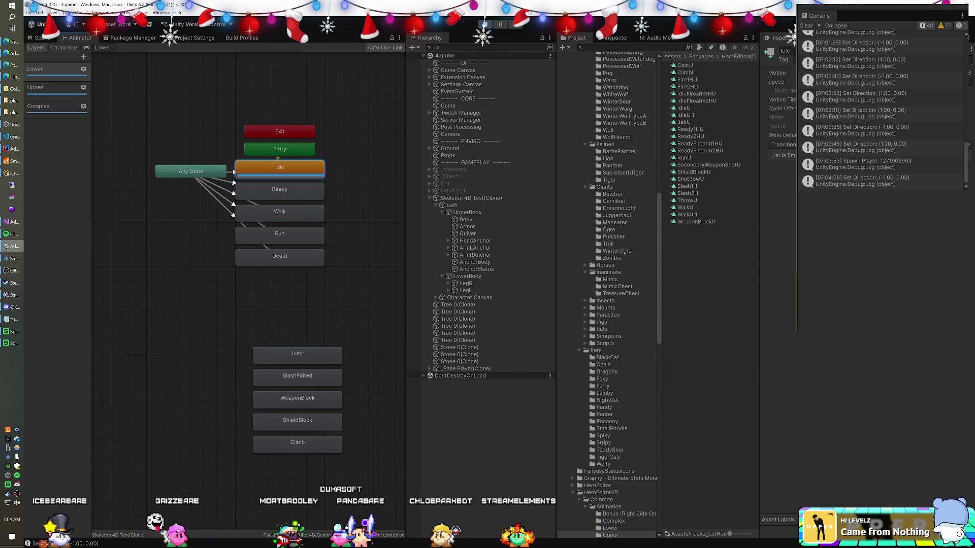
pyautogui.click(779, 72)
pyautogui.click(691, 74)
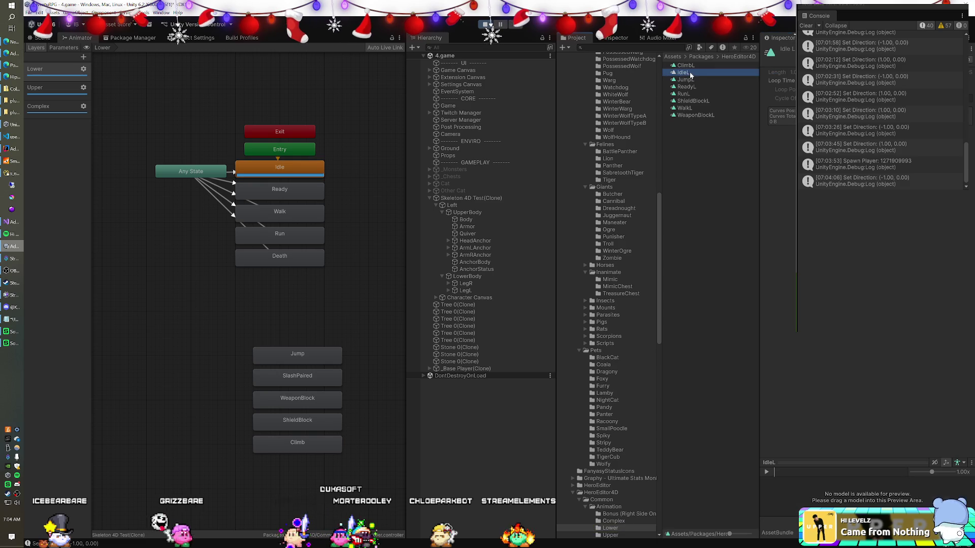
pyautogui.doubleClick(685, 74)
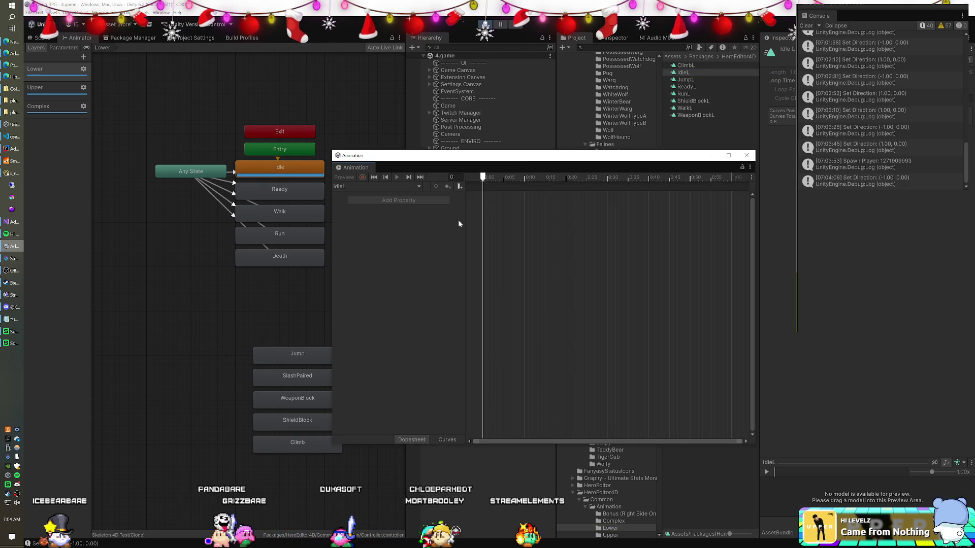
pyautogui.scroll(2, 495, 221)
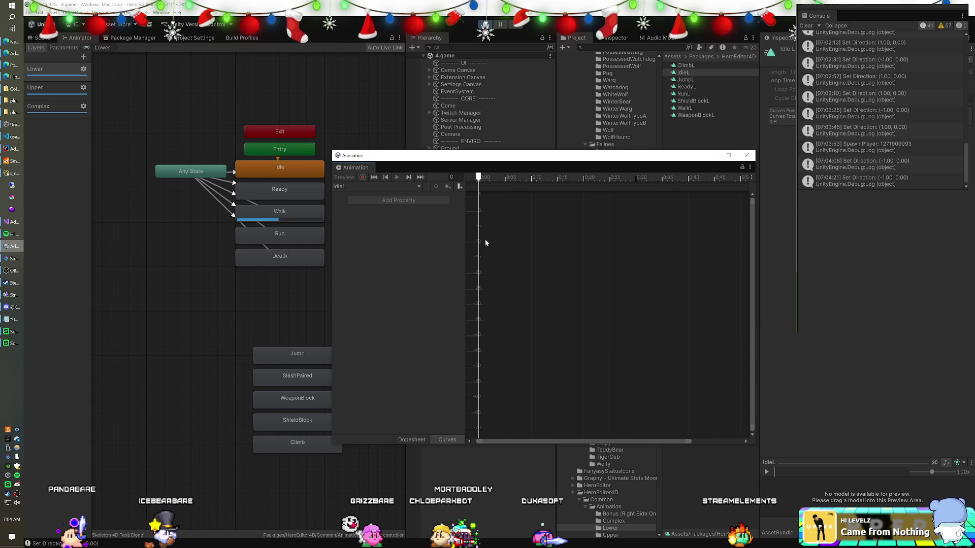
pyautogui.click(745, 155)
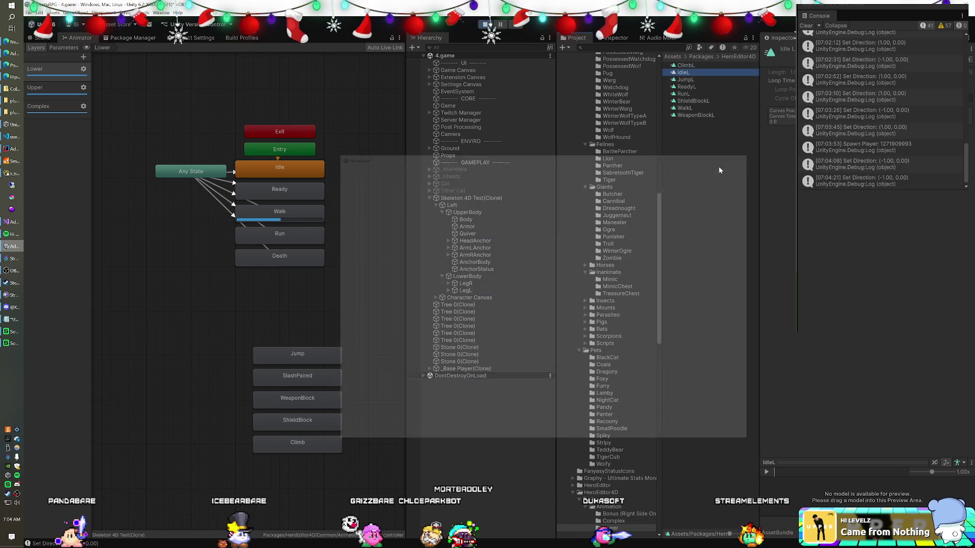
# Step: Select Skeleton 4D Test(Clone) and locate its Animator controller asset
pyautogui.click(473, 204)
pyautogui.click(477, 199)
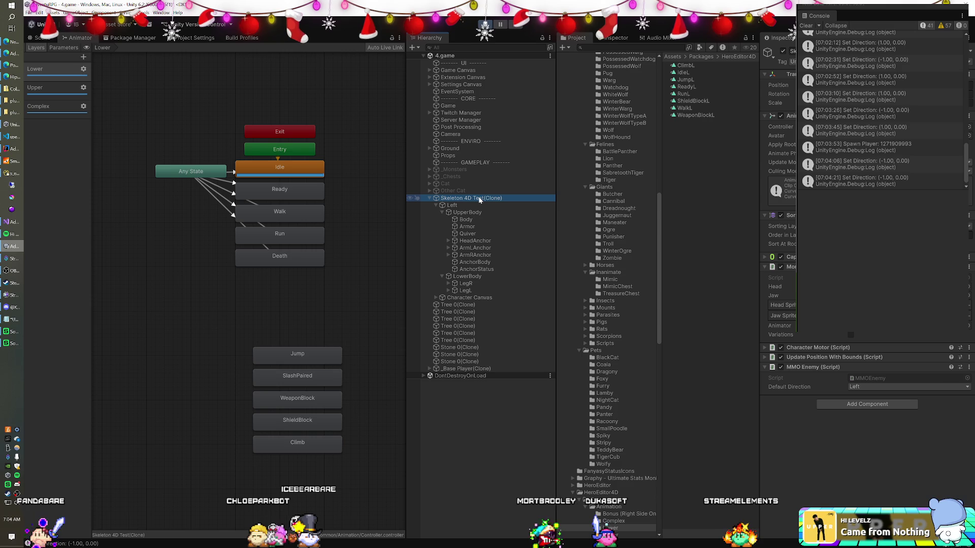
pyautogui.click(782, 127)
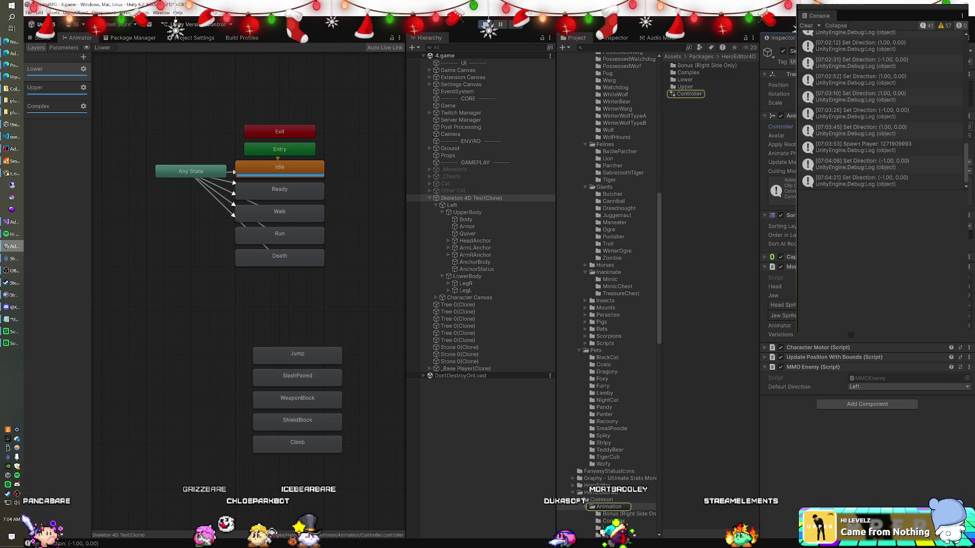
# Step: Rename the skeleton's Left child object to L
pyautogui.click(701, 93)
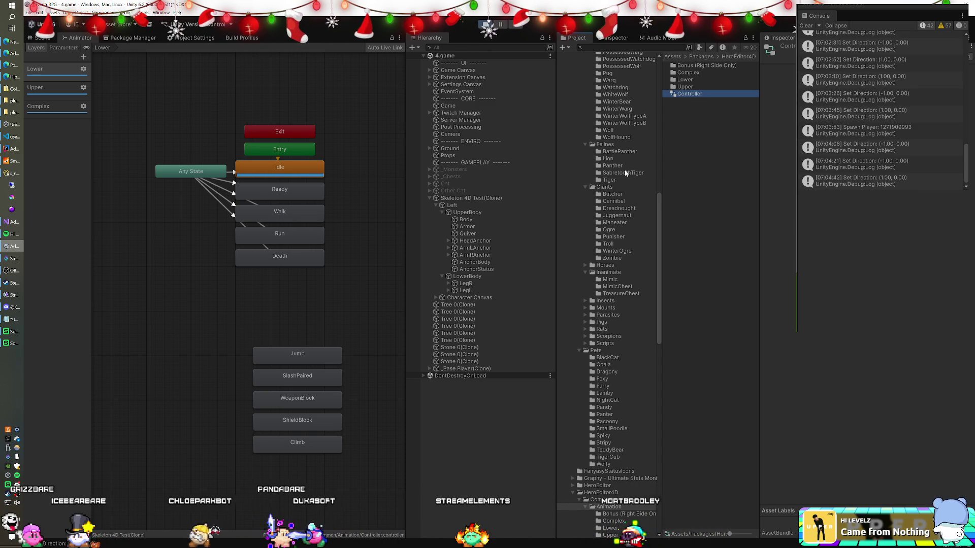
pyautogui.click(468, 200)
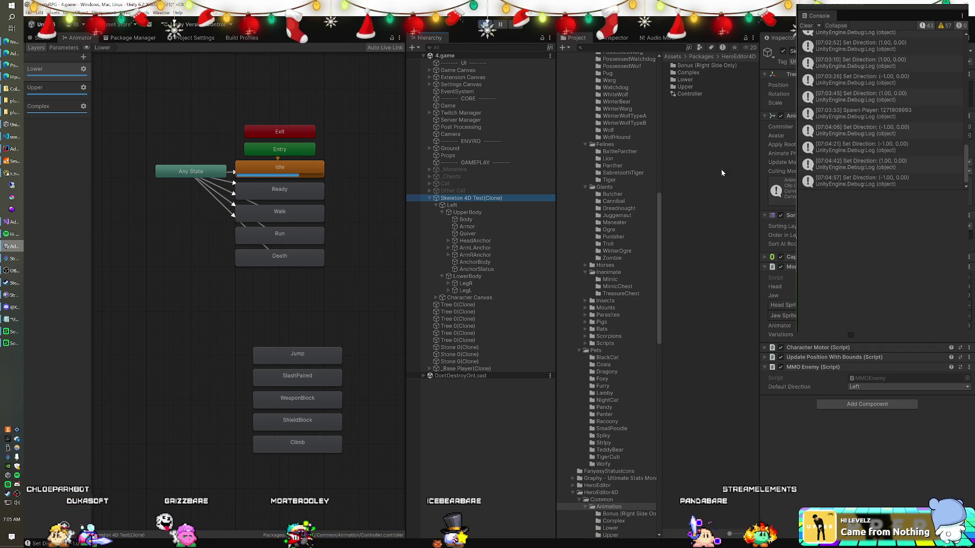
pyautogui.click(454, 206)
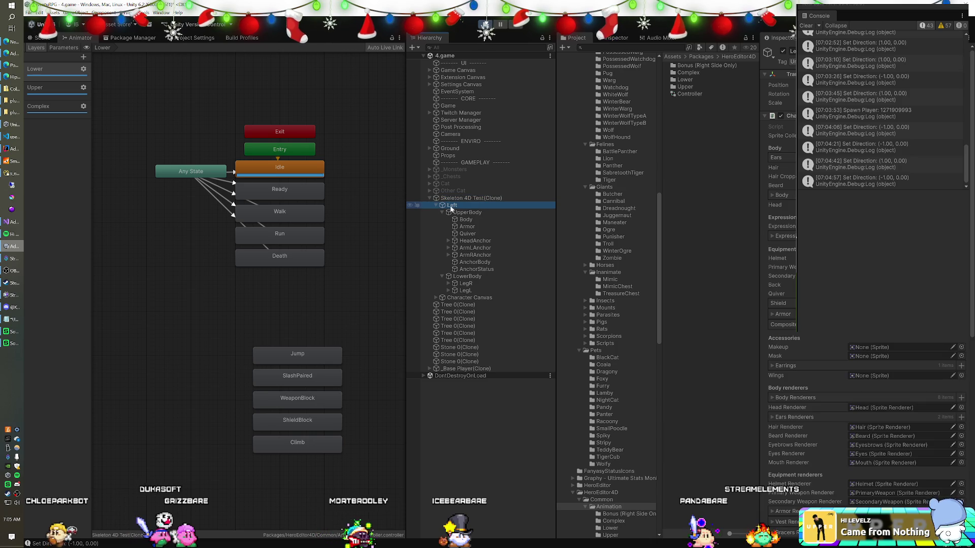
pyautogui.click(437, 205)
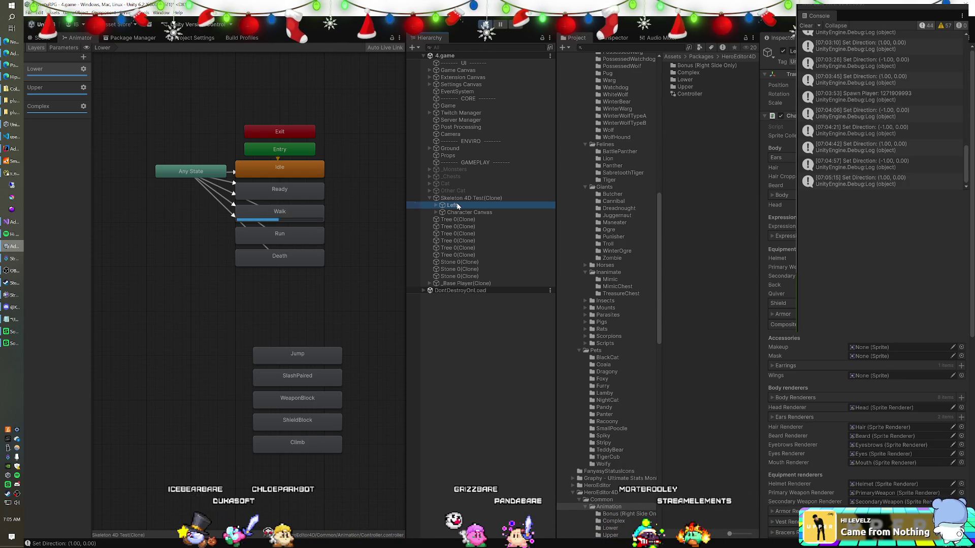
pyautogui.click(456, 205)
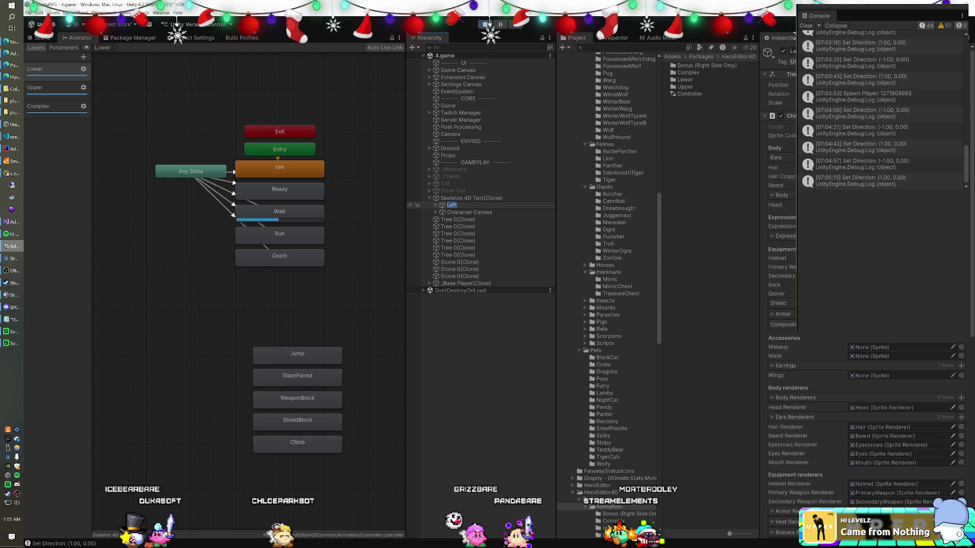
pyautogui.write('Lv')
pyautogui.write('L')
pyautogui.press('Return')
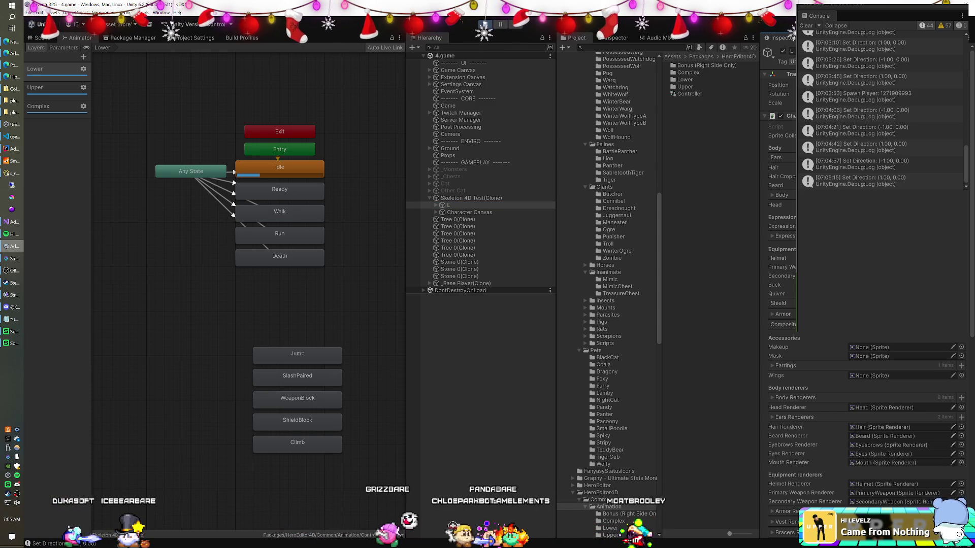
# Step: Select the skeleton's Controller asset and show the Upper layer's states
pyautogui.click(788, 118)
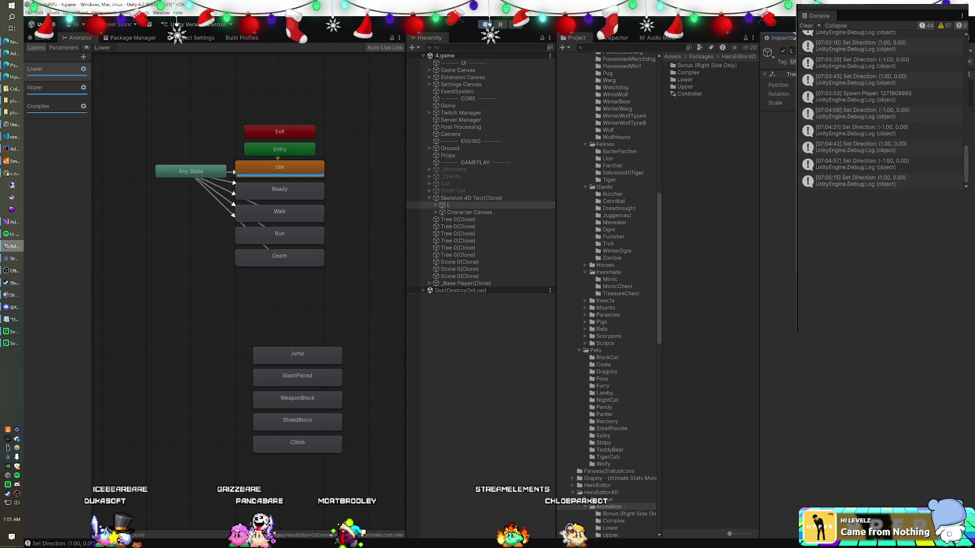
pyautogui.click(506, 198)
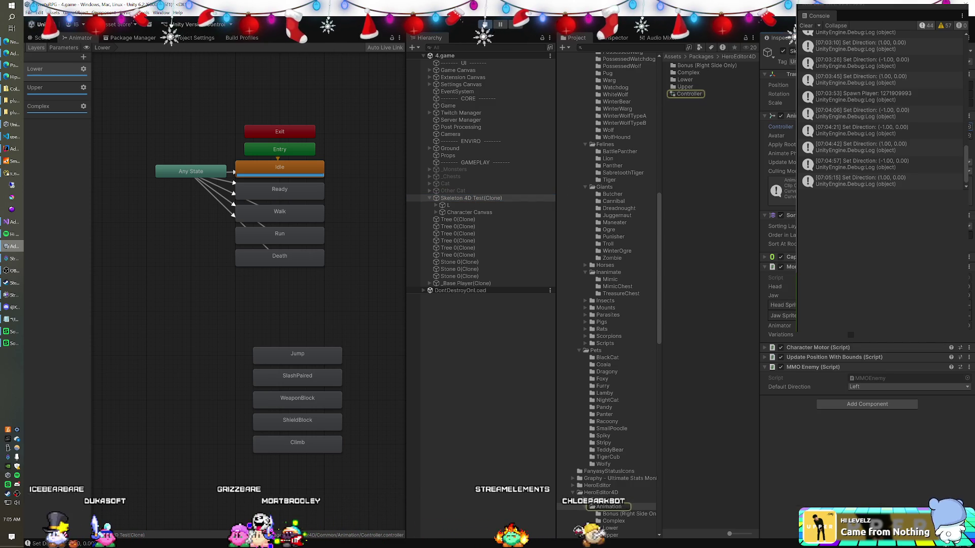
pyautogui.click(711, 94)
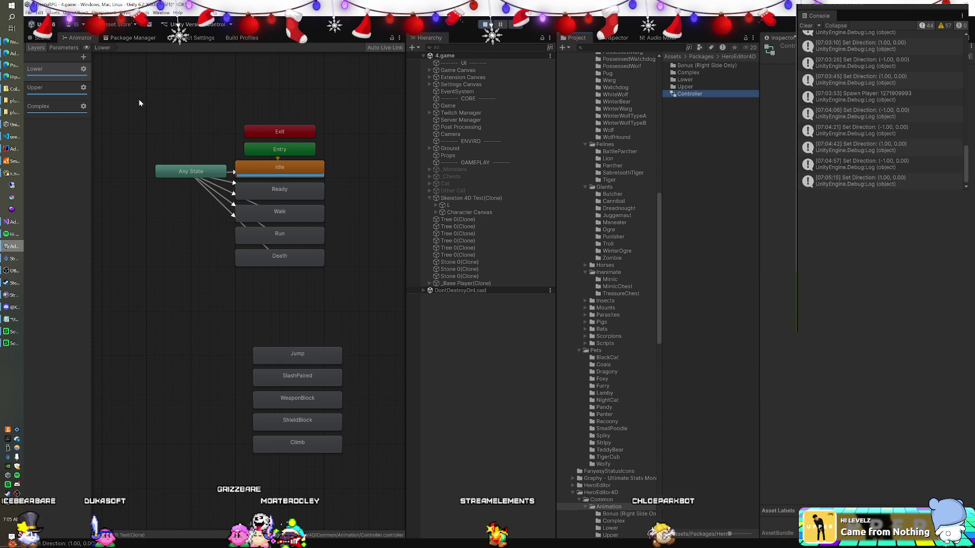
pyautogui.click(76, 83)
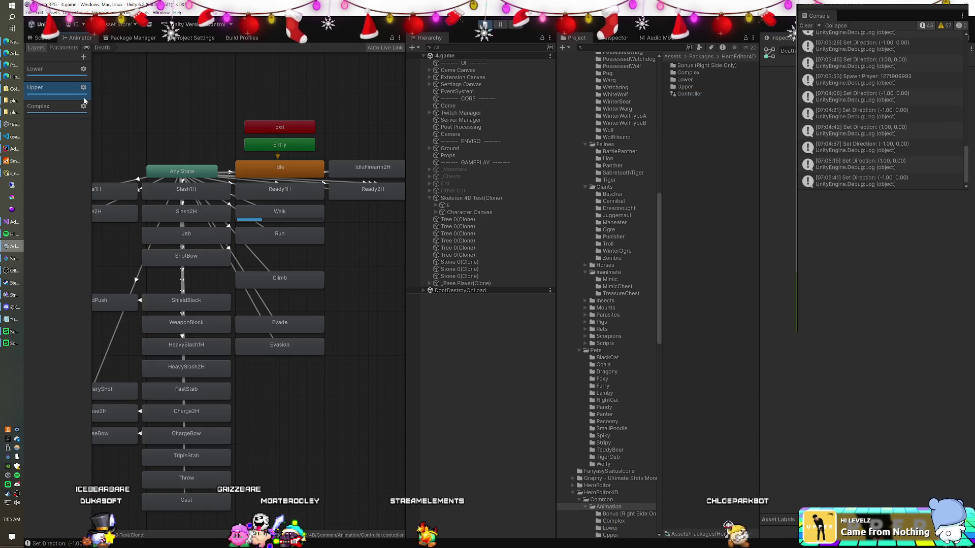
pyautogui.click(260, 169)
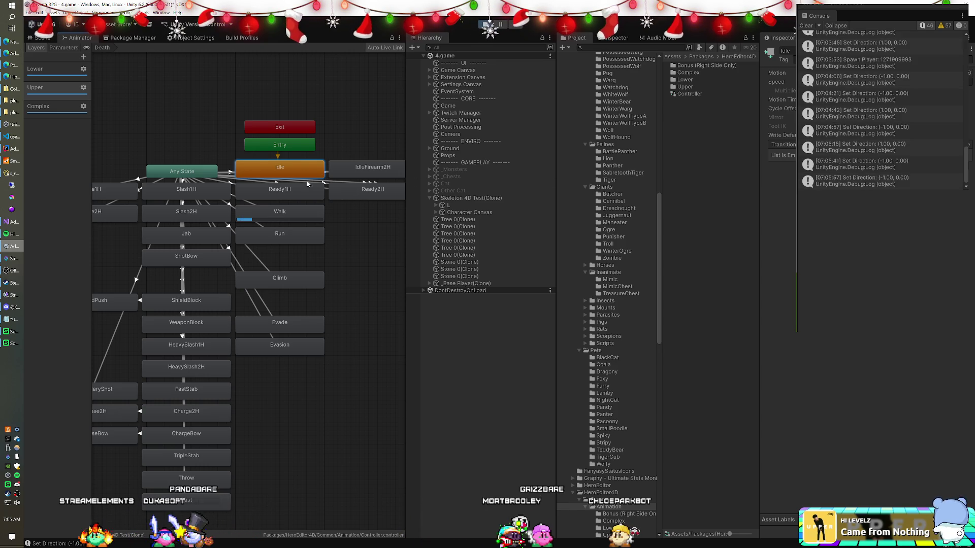
pyautogui.click(487, 198)
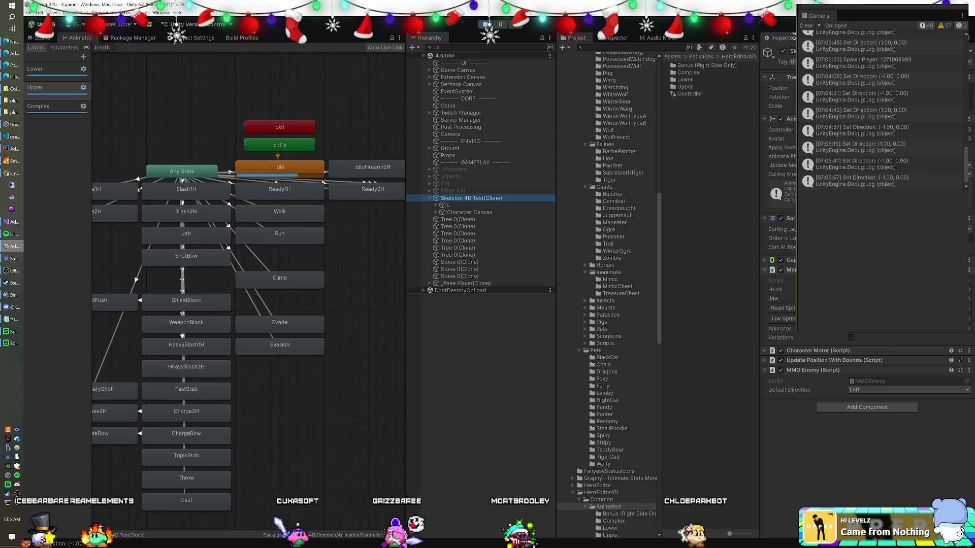
pyautogui.rightClick(815, 331)
pyautogui.click(838, 343)
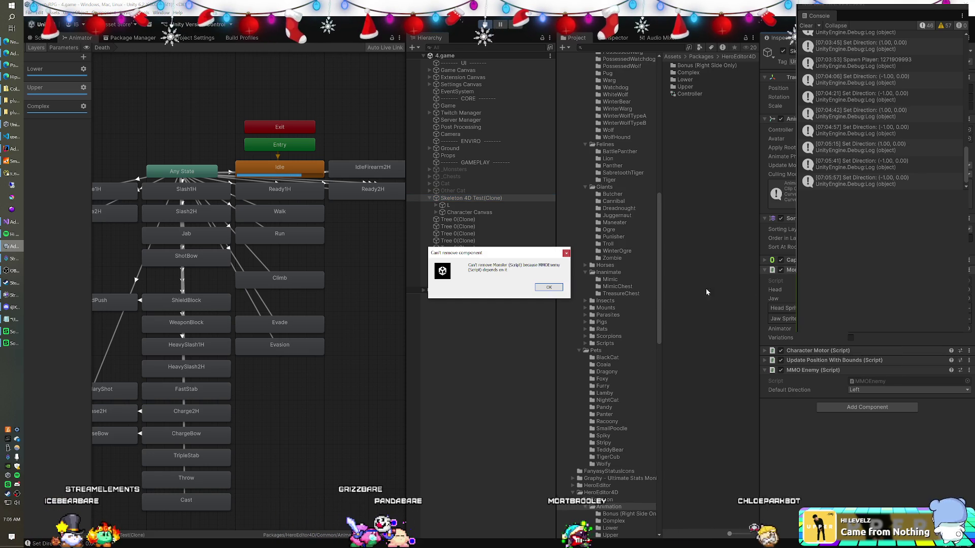
pyautogui.click(549, 287)
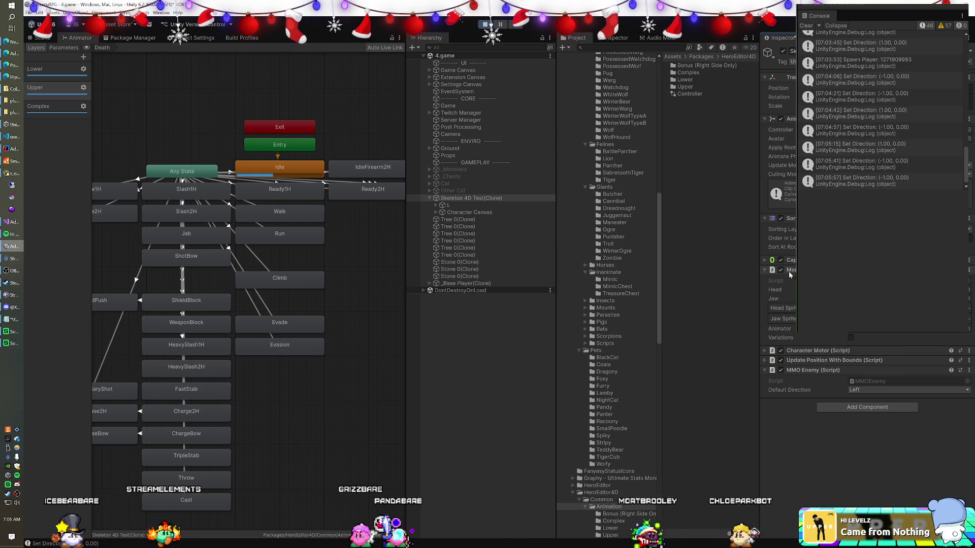
pyautogui.click(491, 206)
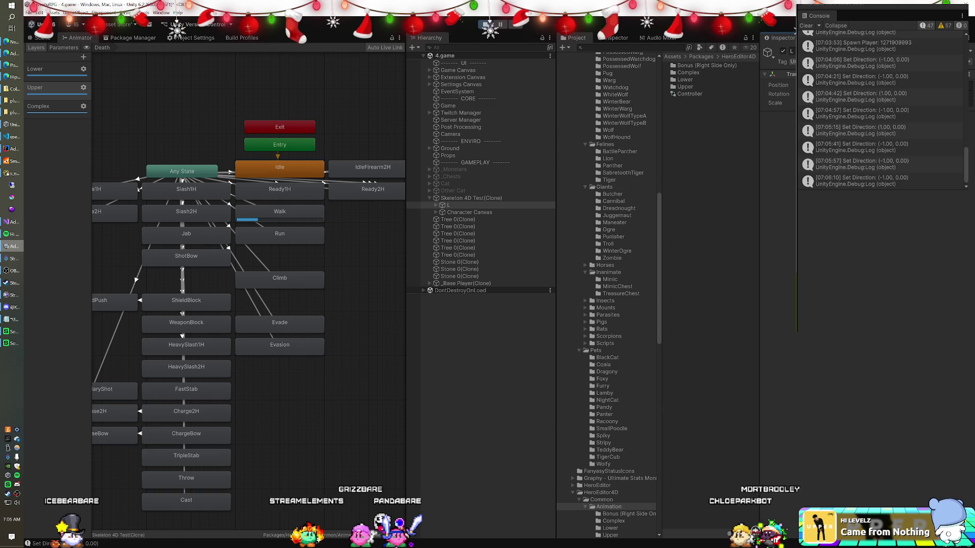
pyautogui.click(468, 199)
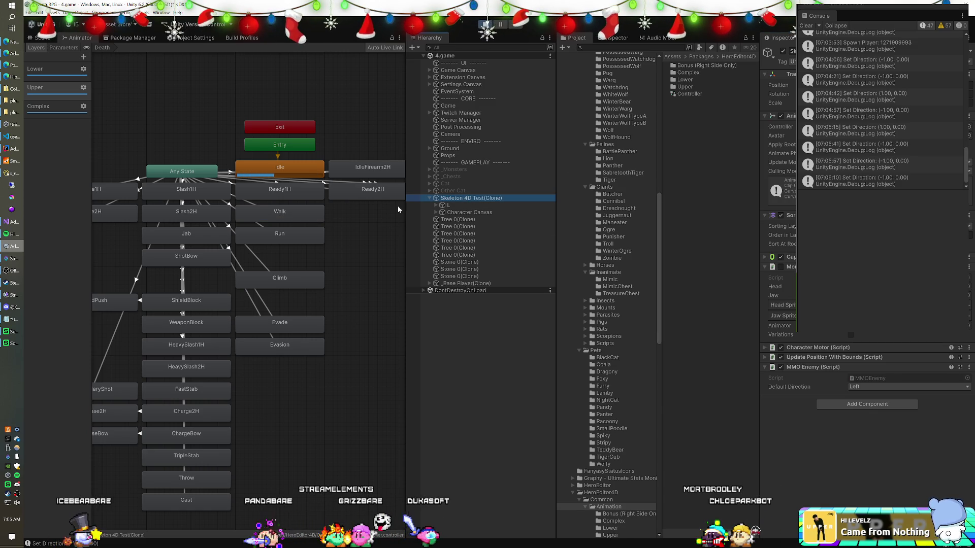
pyautogui.keyDown('alt'); pyautogui.click(435, 206); pyautogui.keyUp('alt')
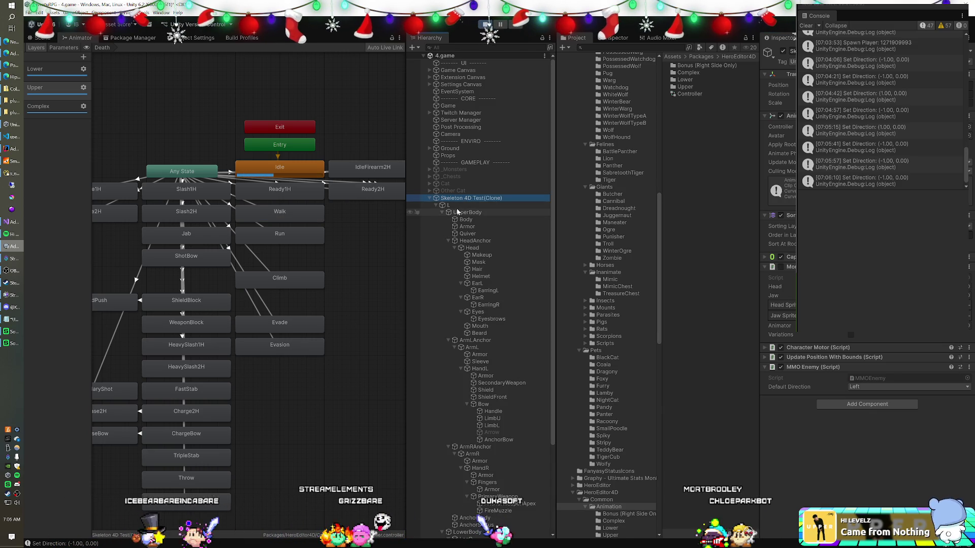
pyautogui.press('Down')
pyautogui.press('Down')
pyautogui.press('Down')
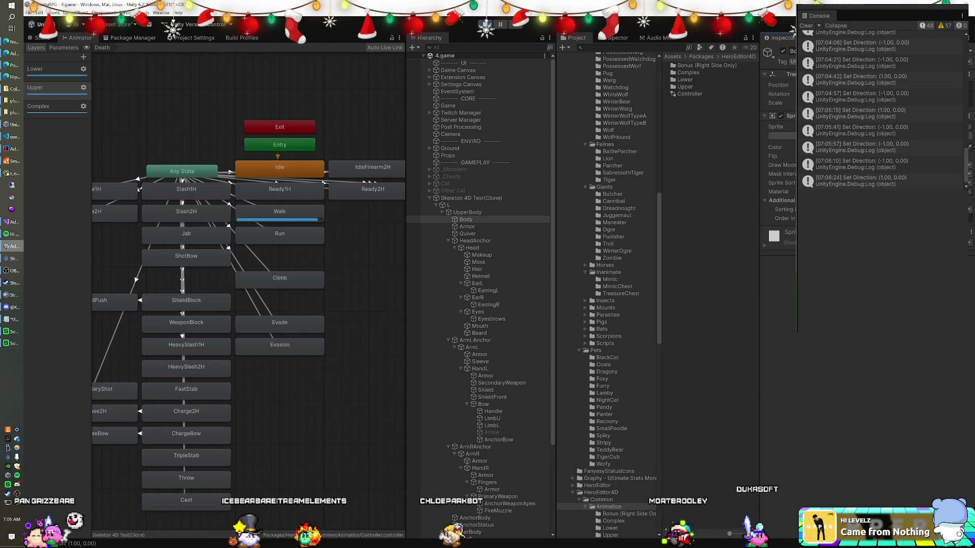
pyautogui.click(472, 205)
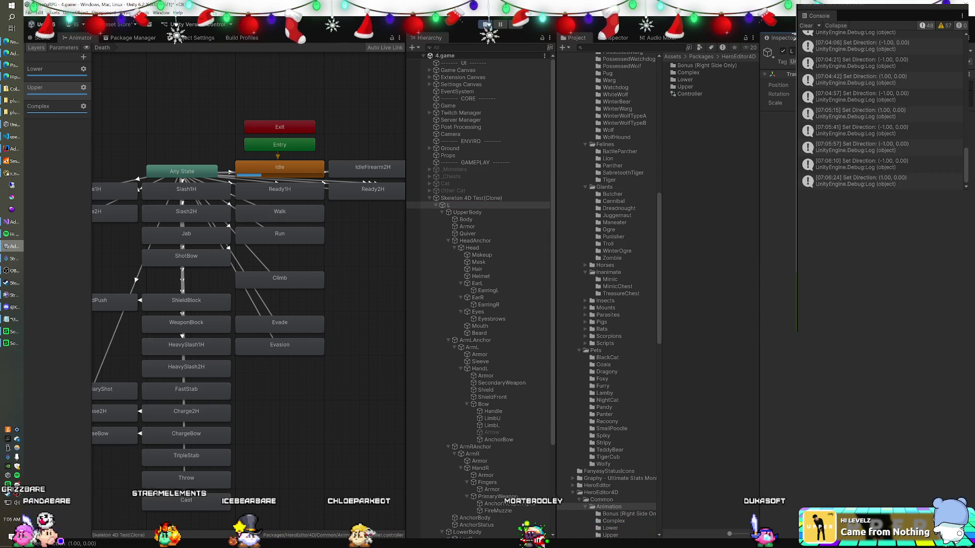
pyautogui.click(483, 217)
pyautogui.press('Down')
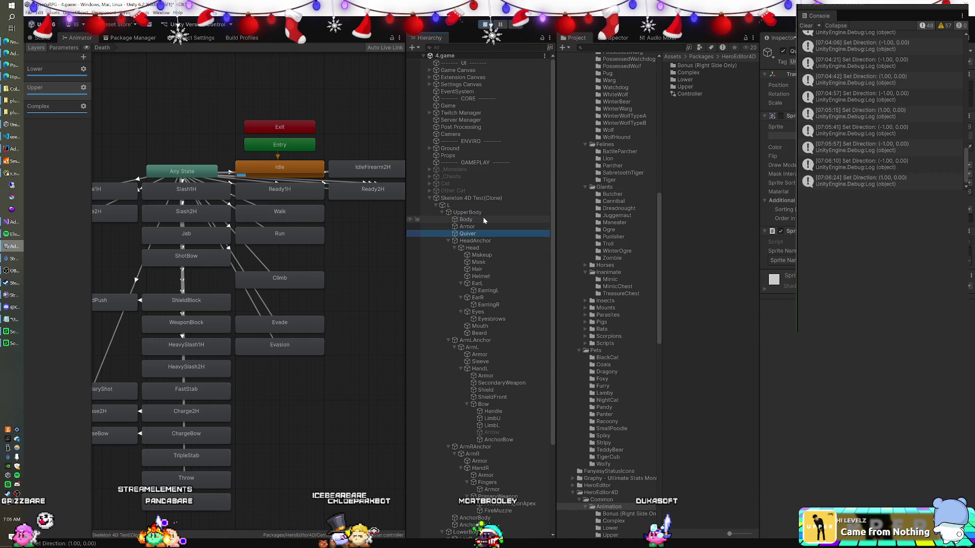
pyautogui.press('Down')
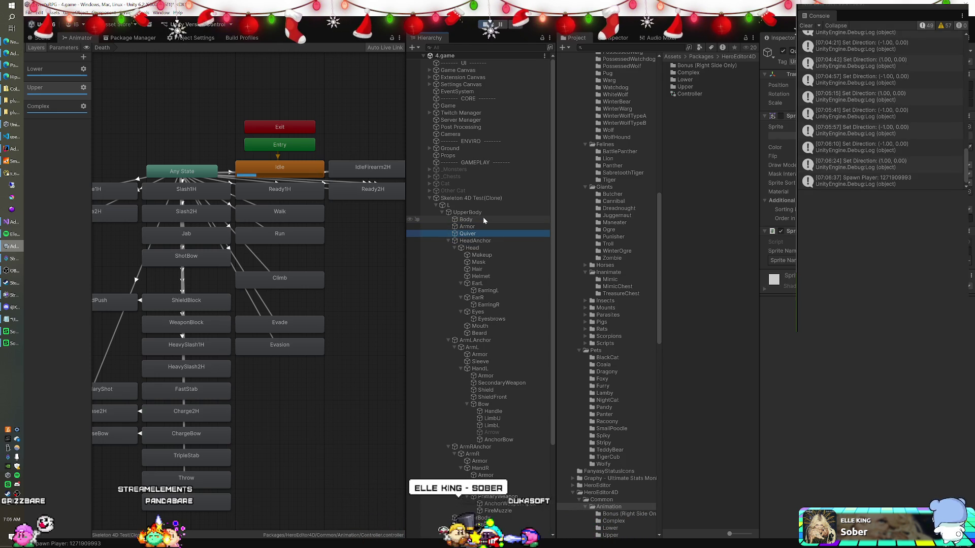
pyautogui.press('Up')
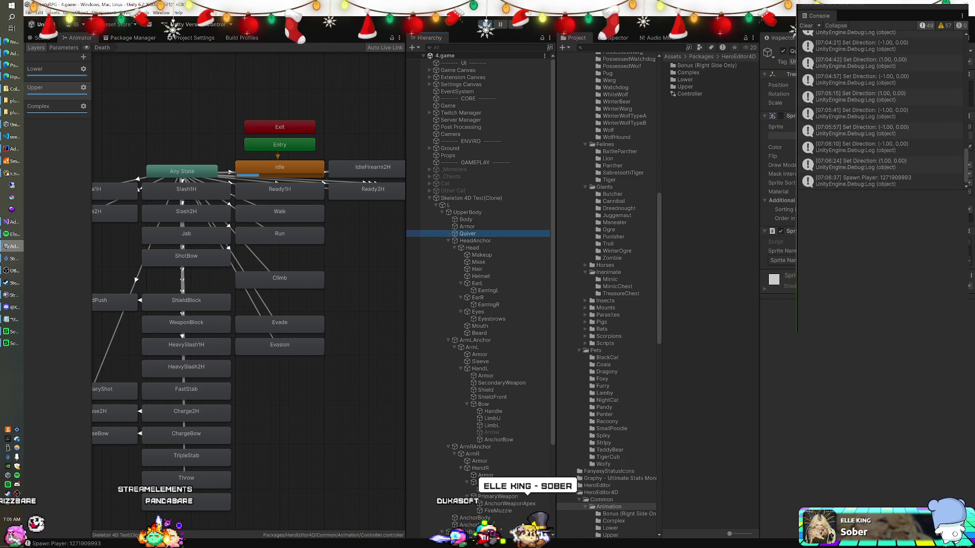
pyautogui.click(491, 242)
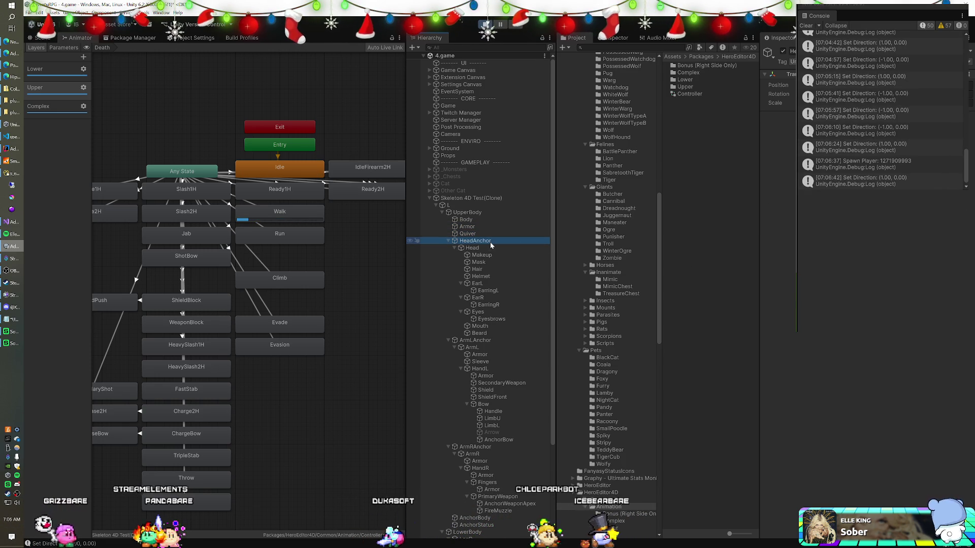
pyautogui.press('Down')
pyautogui.press('Down')
pyautogui.press('Down')
pyautogui.press('Down')
pyautogui.press('Down')
pyautogui.press('Down')
pyautogui.press('Down')
pyautogui.press('Down')
pyautogui.press('Down')
pyautogui.press('Down')
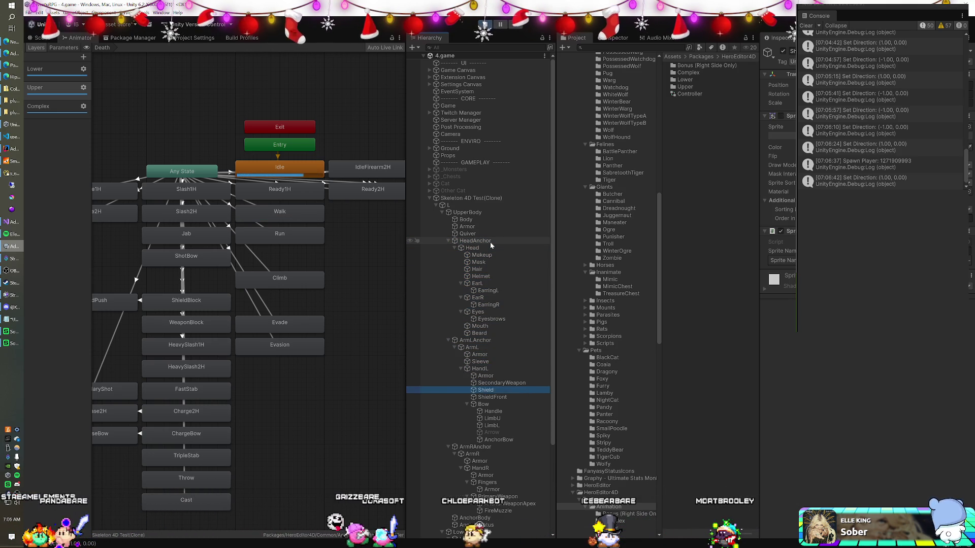
pyautogui.press('Down')
pyautogui.press('Down')
pyautogui.press('Down')
pyautogui.press('Down')
pyautogui.press('Down')
pyautogui.press('Down')
pyautogui.press('Down')
pyautogui.press('Down')
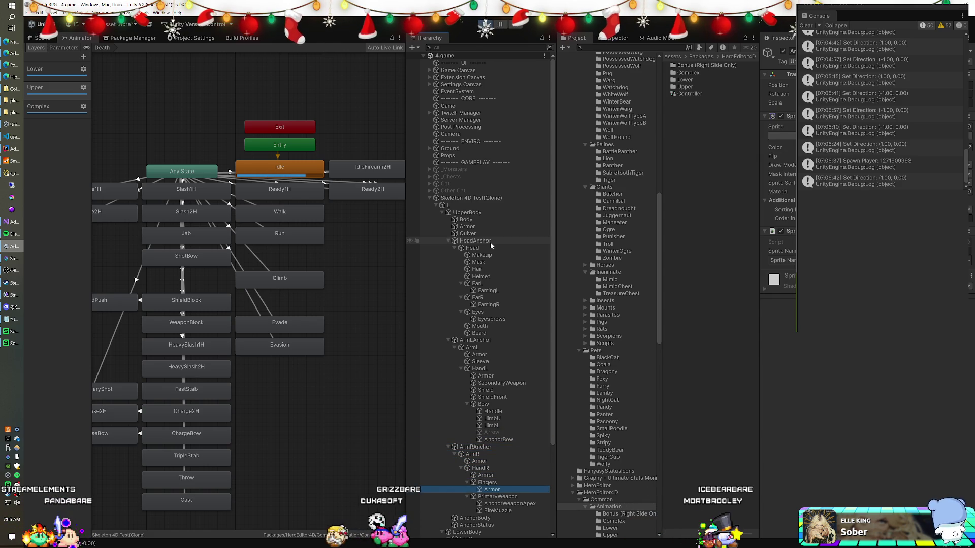
pyautogui.scroll(-5, 476, 303)
pyautogui.scroll(-1, 476, 305)
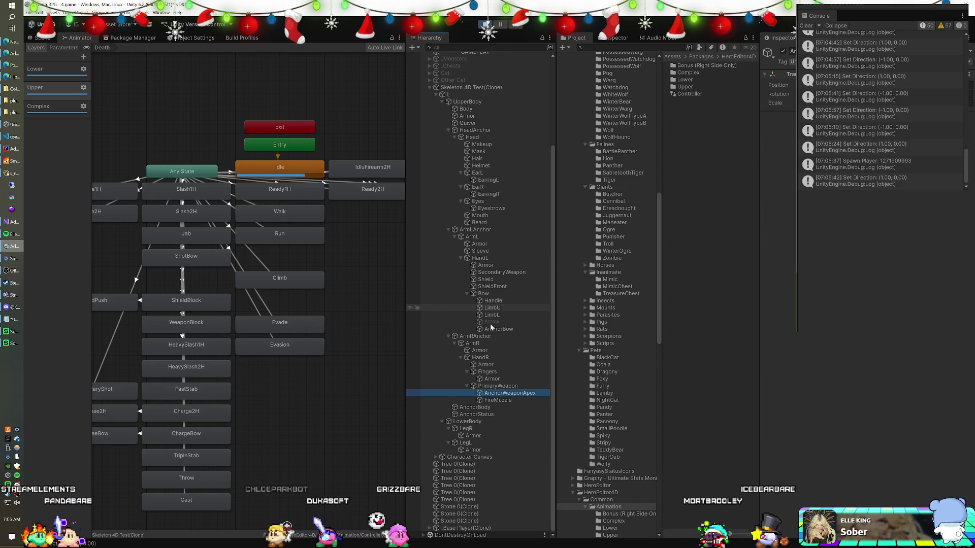
pyautogui.click(462, 424)
pyautogui.press('Down')
pyautogui.press('Down')
pyautogui.press('Down')
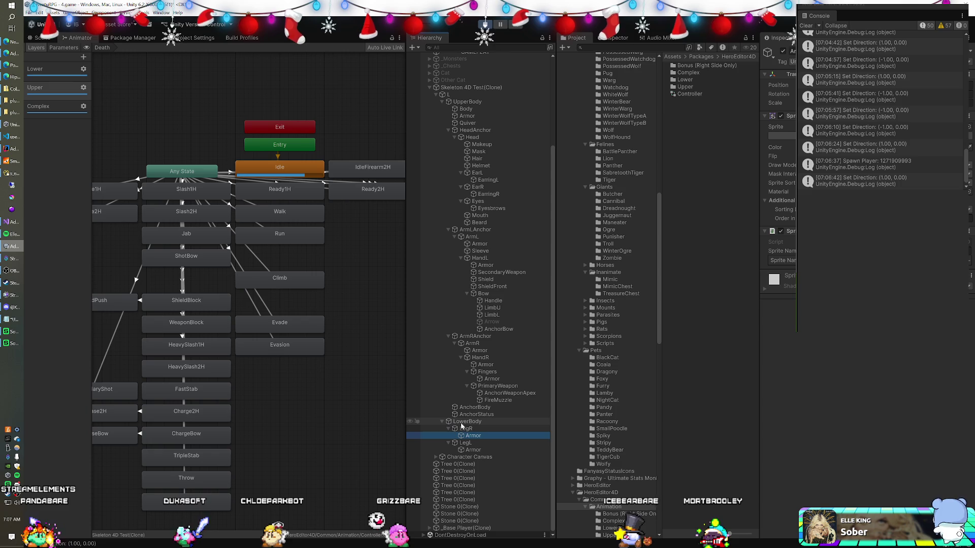
pyautogui.press('Down')
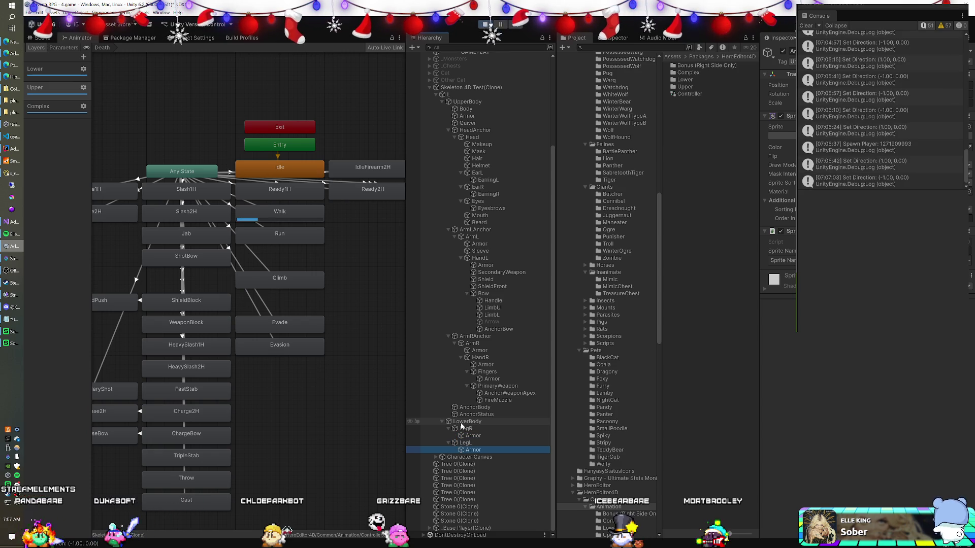
pyautogui.press('Up')
pyautogui.press('Up')
pyautogui.press('Up')
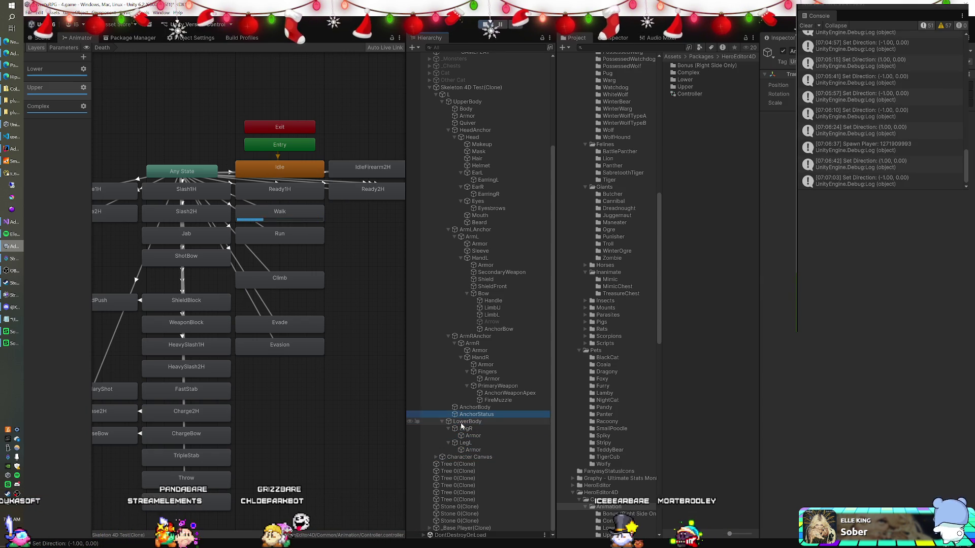
pyautogui.press('Up')
pyautogui.press('Up')
pyautogui.press('Up')
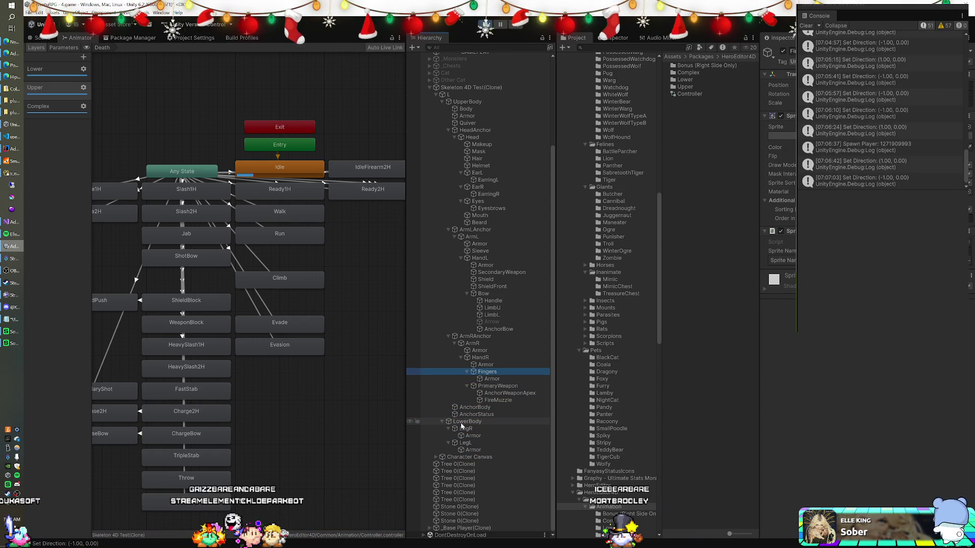
pyautogui.press('Up')
pyautogui.press('Up')
pyautogui.press('Up')
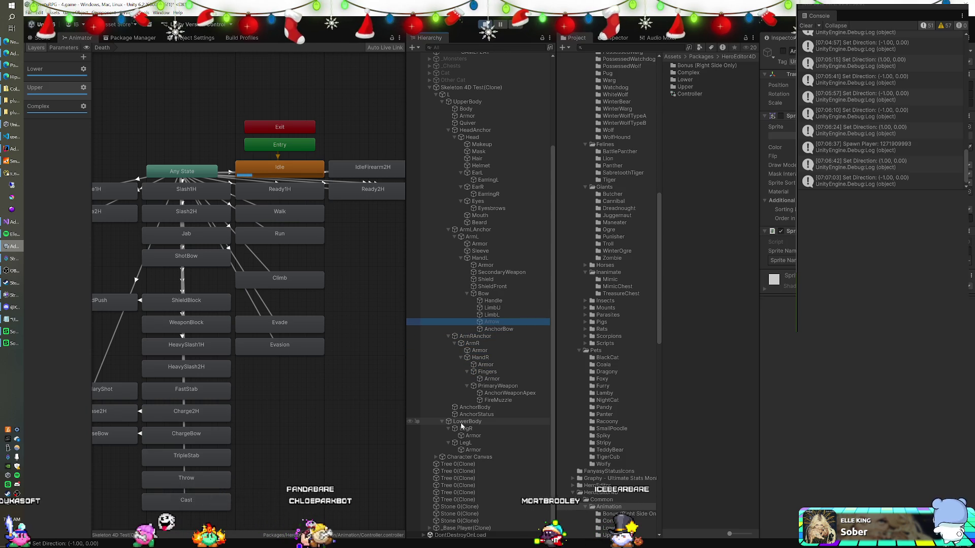
pyautogui.press('Up')
pyautogui.press('Up')
pyautogui.press('Up')
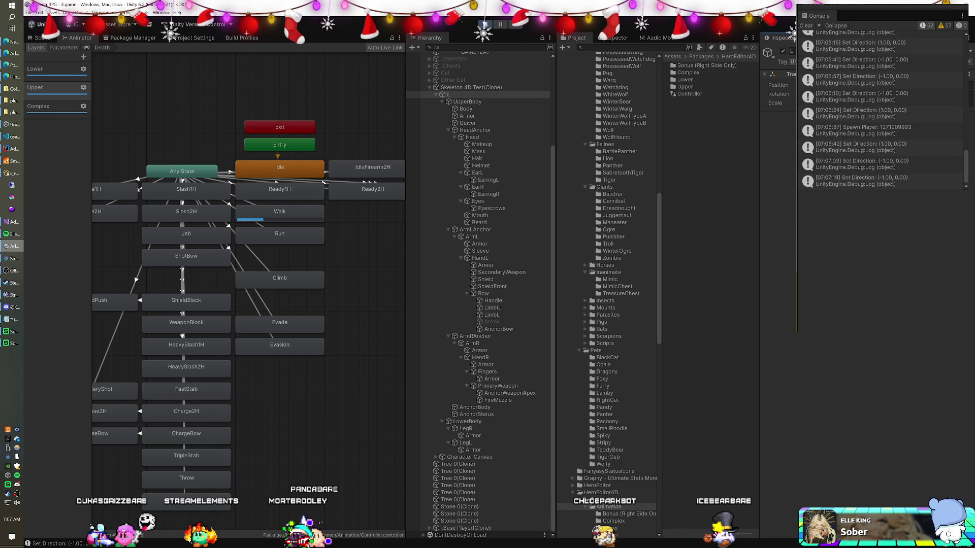
# Step: Turn the skeleton clone's Animator off and back on, then inspect its Idle state
pyautogui.click(463, 87)
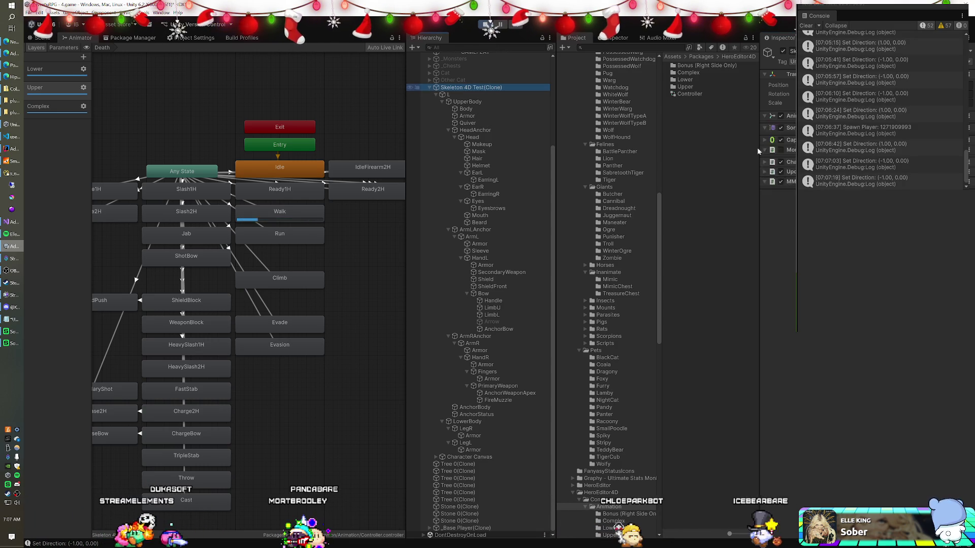
pyautogui.click(781, 117)
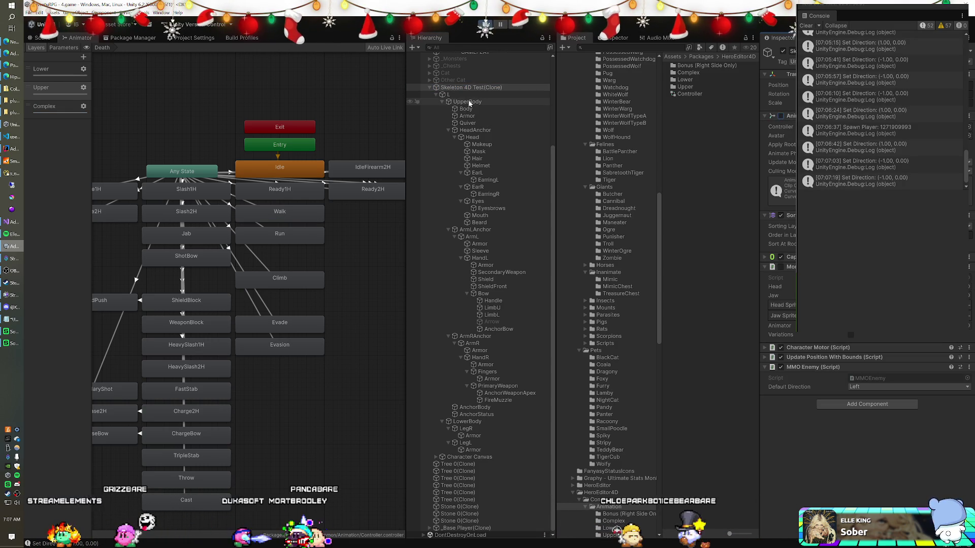
pyautogui.click(457, 95)
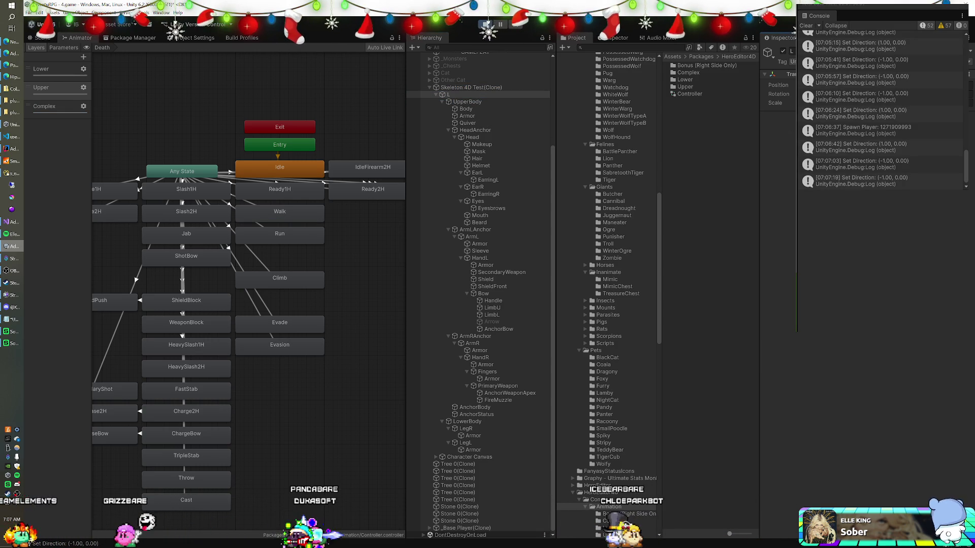
pyautogui.click(474, 87)
pyautogui.click(781, 116)
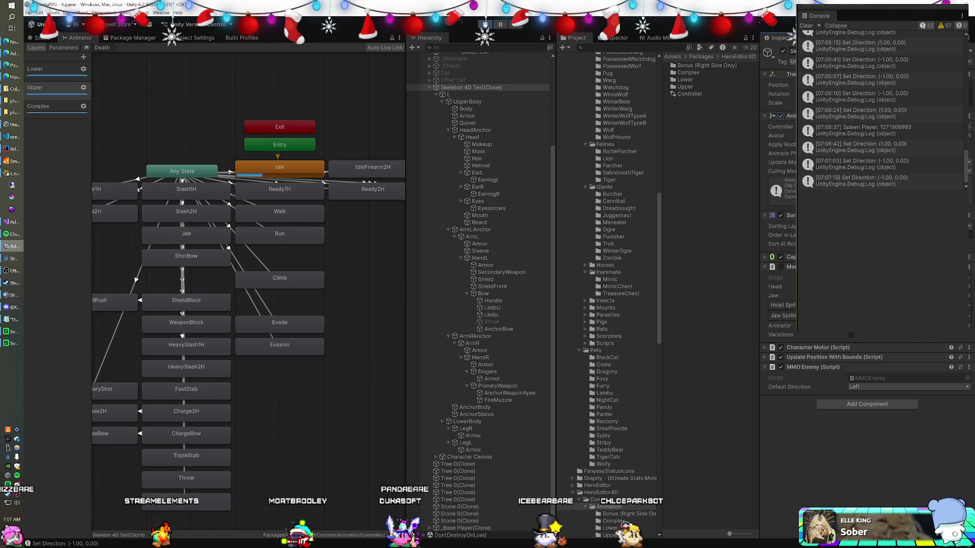
pyautogui.click(294, 166)
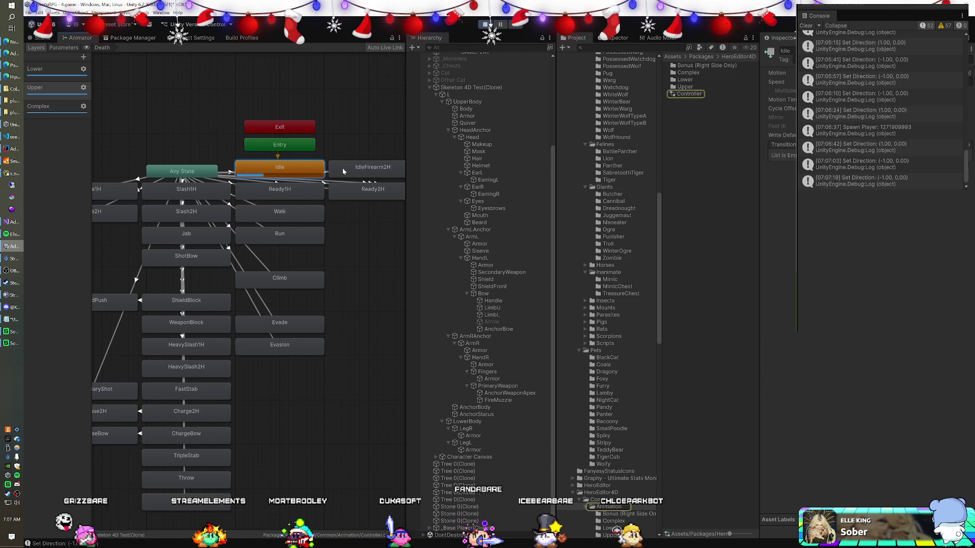
# Step: Switch the selection between the skeleton root and its L child object
pyautogui.click(470, 87)
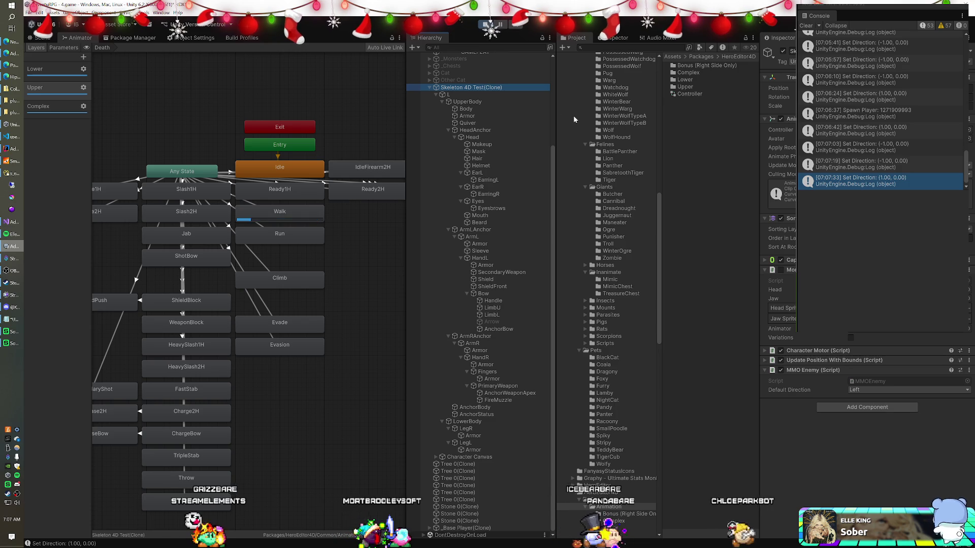
pyautogui.click(495, 94)
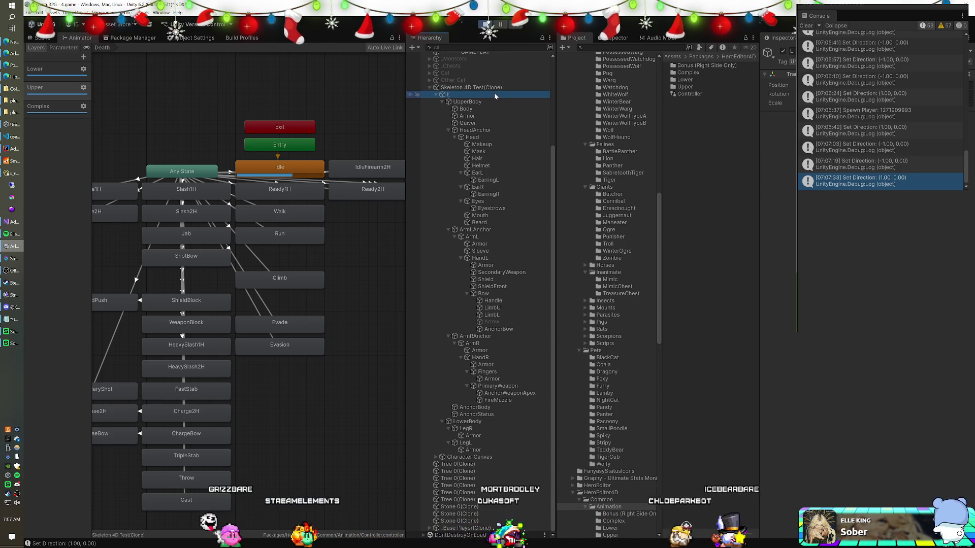
pyautogui.click(496, 88)
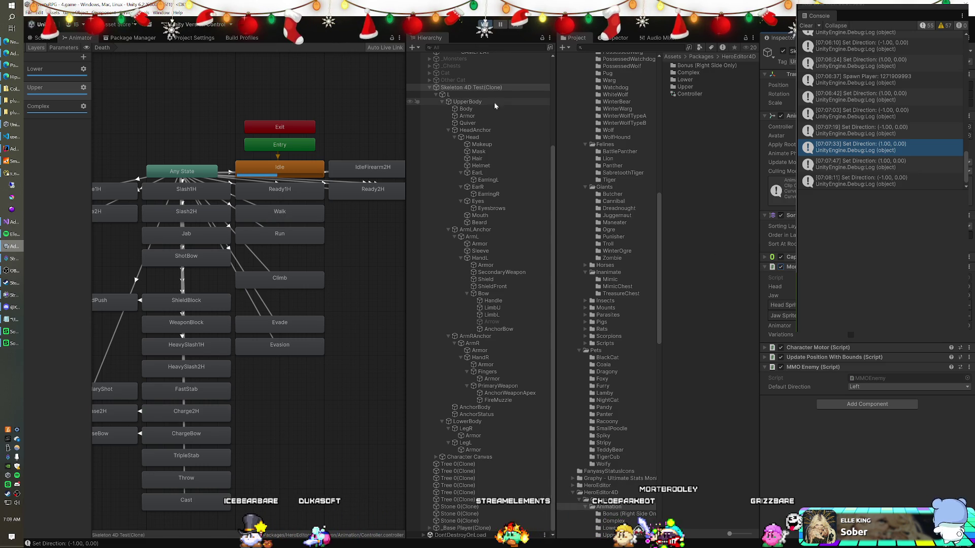
pyautogui.click(449, 94)
# Step: Rename the skeleton's L child to Left, reselect the root, and stop the game
pyautogui.click(452, 95)
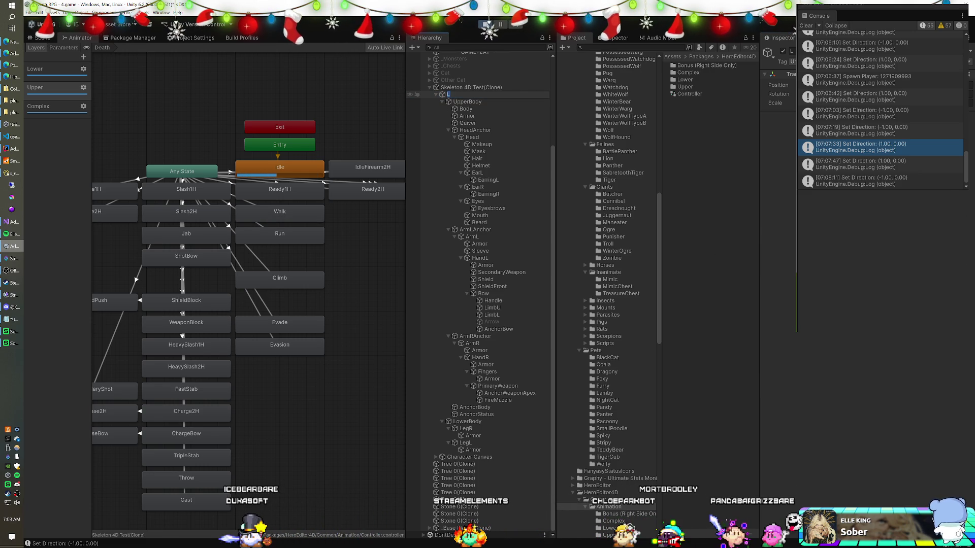
pyautogui.write('Left')
pyautogui.press('Return')
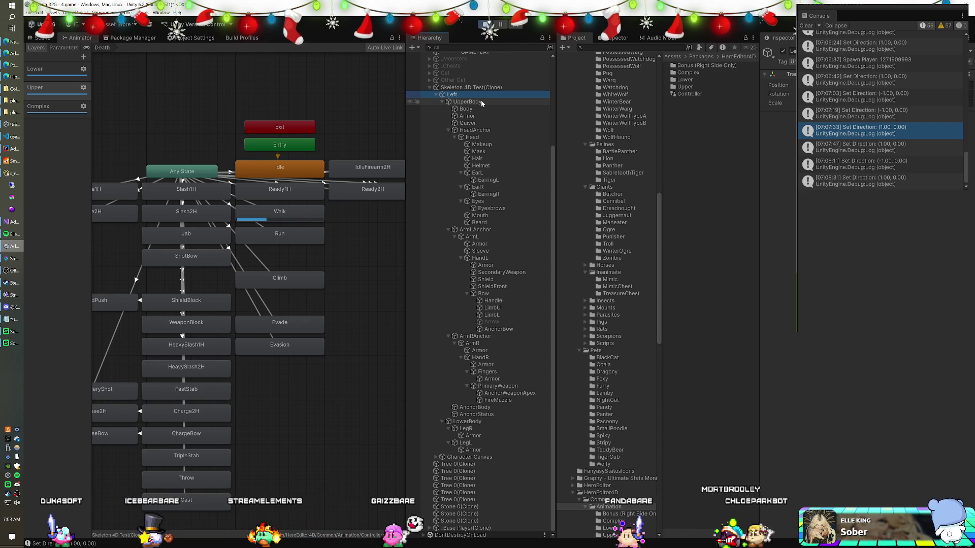
pyautogui.click(480, 87)
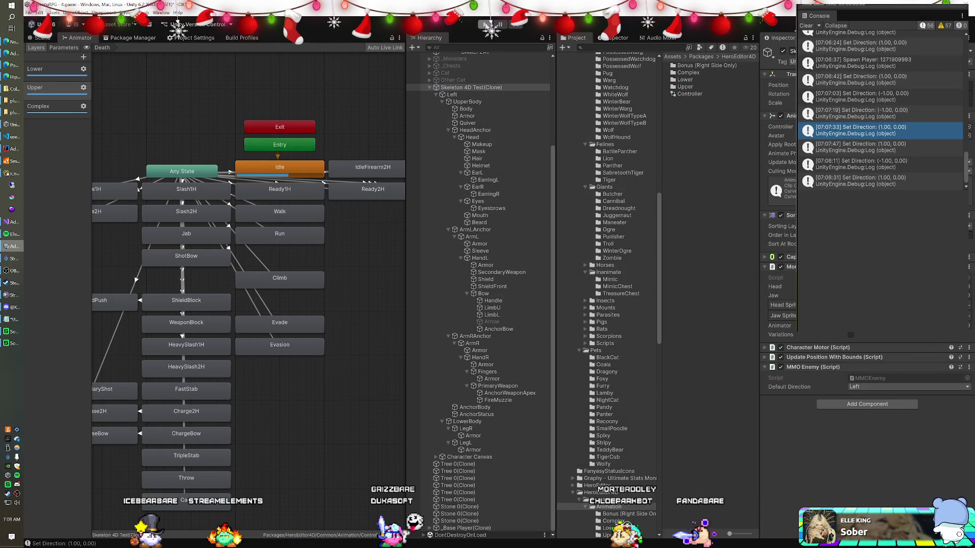
pyautogui.click(486, 25)
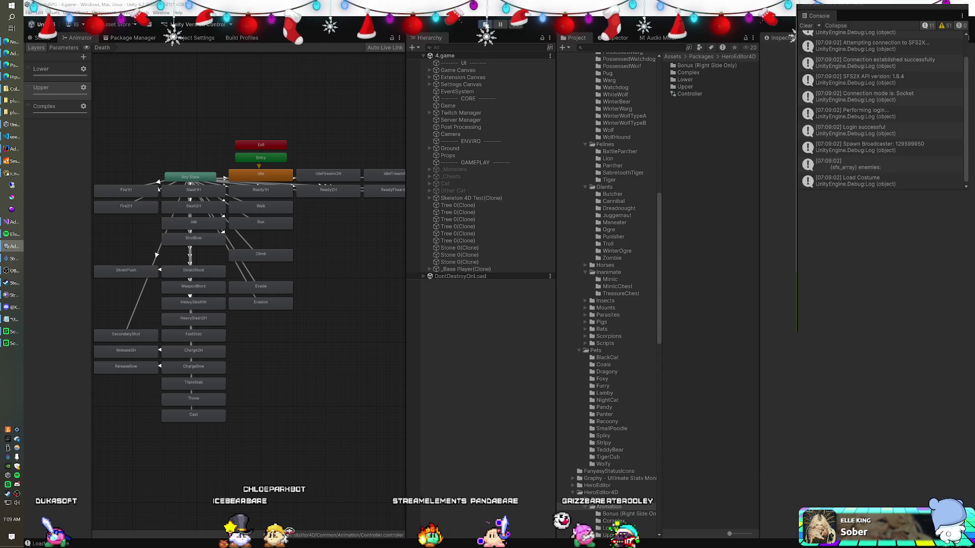
# Step: Unfold the skeleton clone and its Left child to show UpperBody and LowerBody, then view the Scene
pyautogui.click(429, 198)
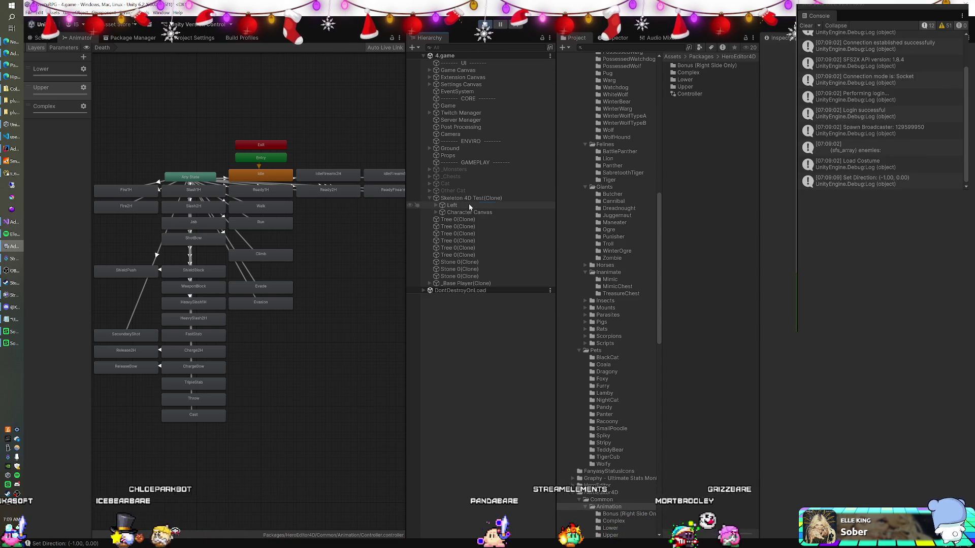
pyautogui.click(469, 205)
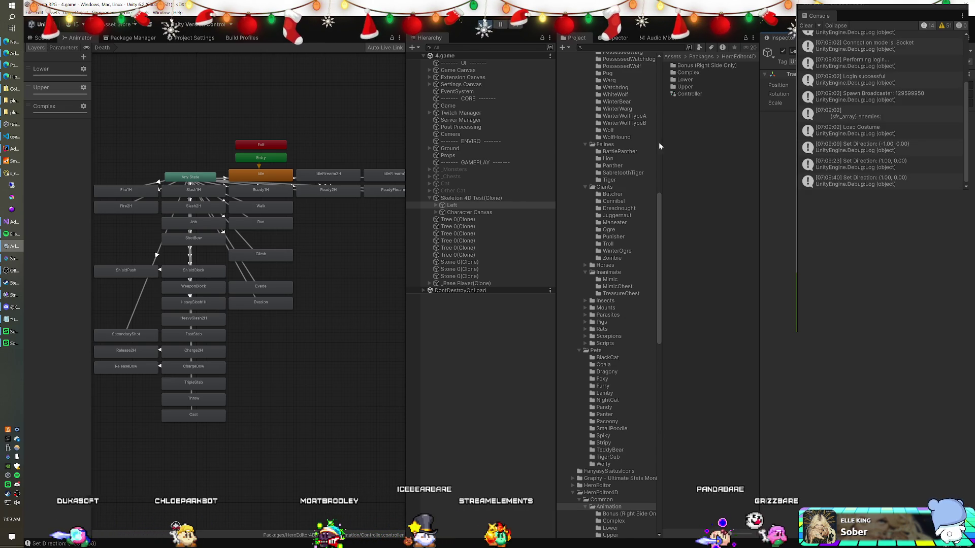
pyautogui.click(452, 205)
pyautogui.press('Right')
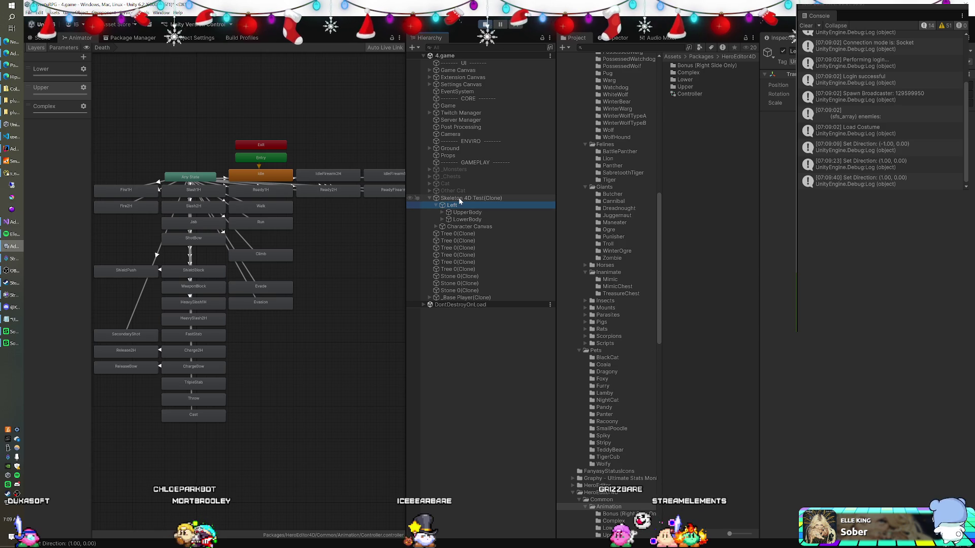
pyautogui.click(476, 199)
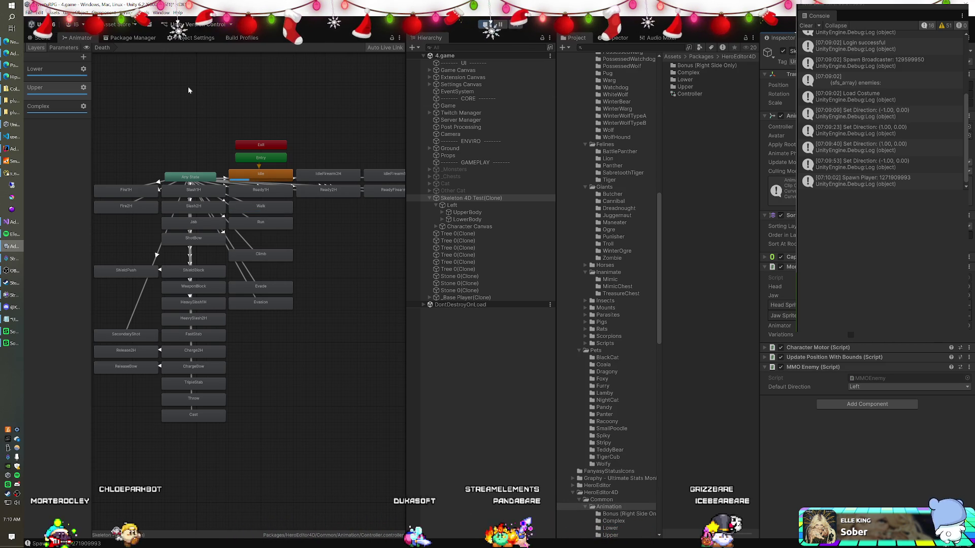
pyautogui.click(42, 38)
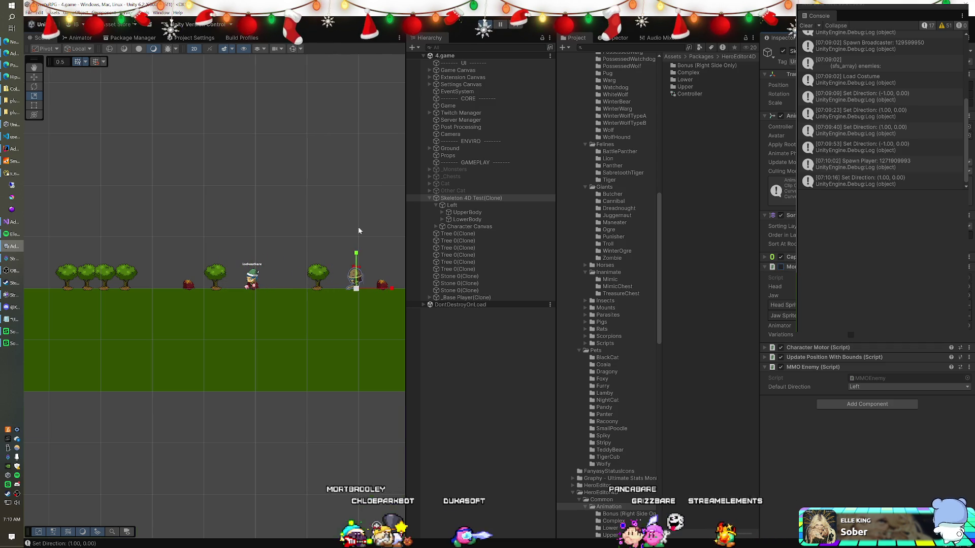
# Step: Frame the walking skeleton in the Scene view and rename its Left child to L
pyautogui.hotkey('shift', 'f')
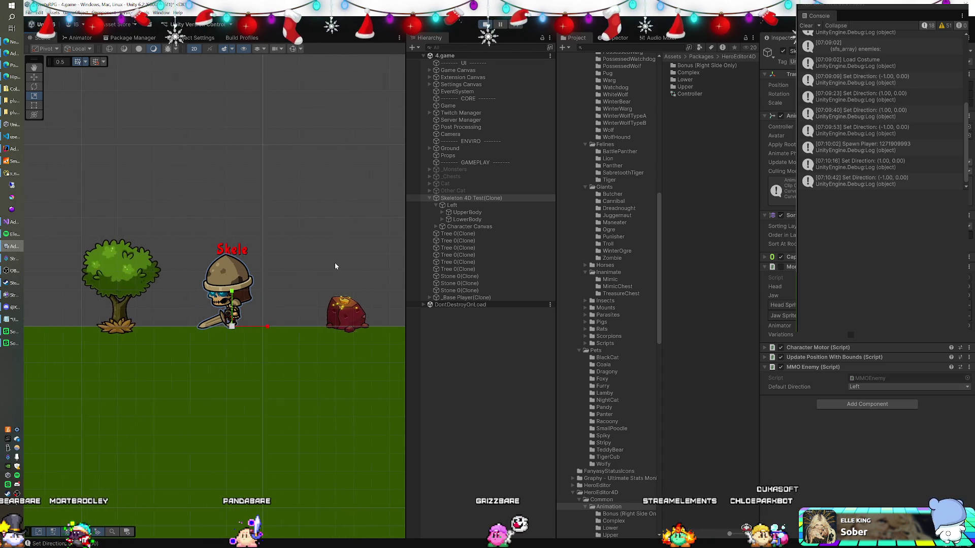
pyautogui.click(463, 205)
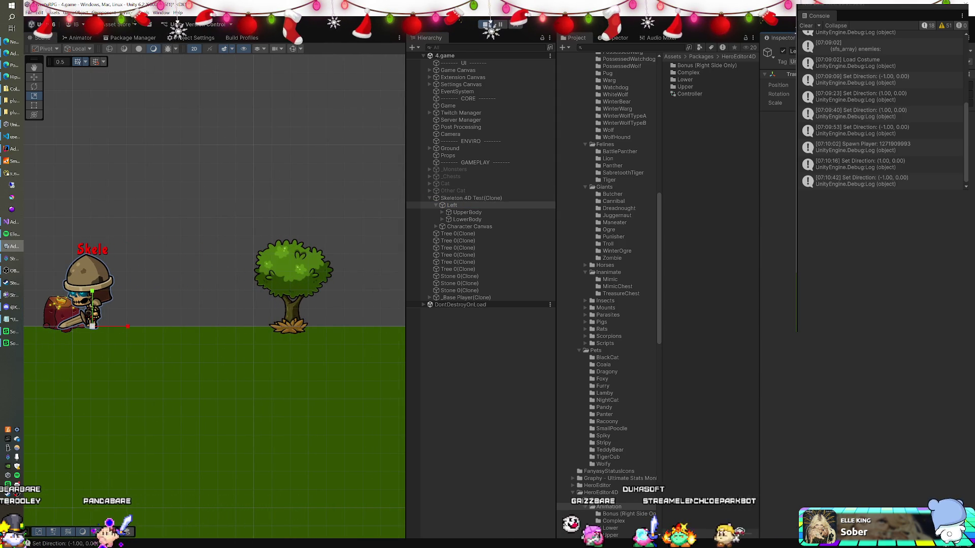
pyautogui.click(479, 198)
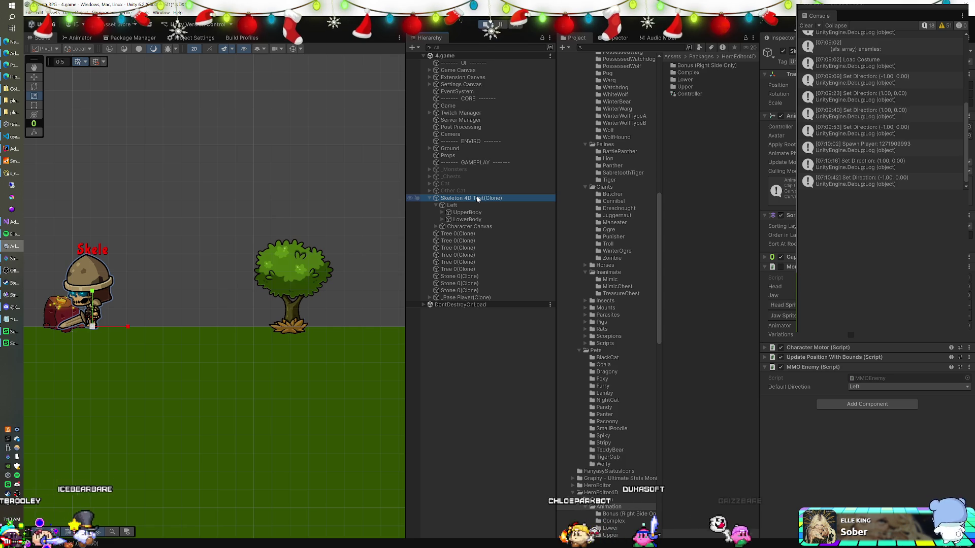
pyautogui.click(464, 205)
pyautogui.press('F2')
pyautogui.write('L')
pyautogui.press('Return')
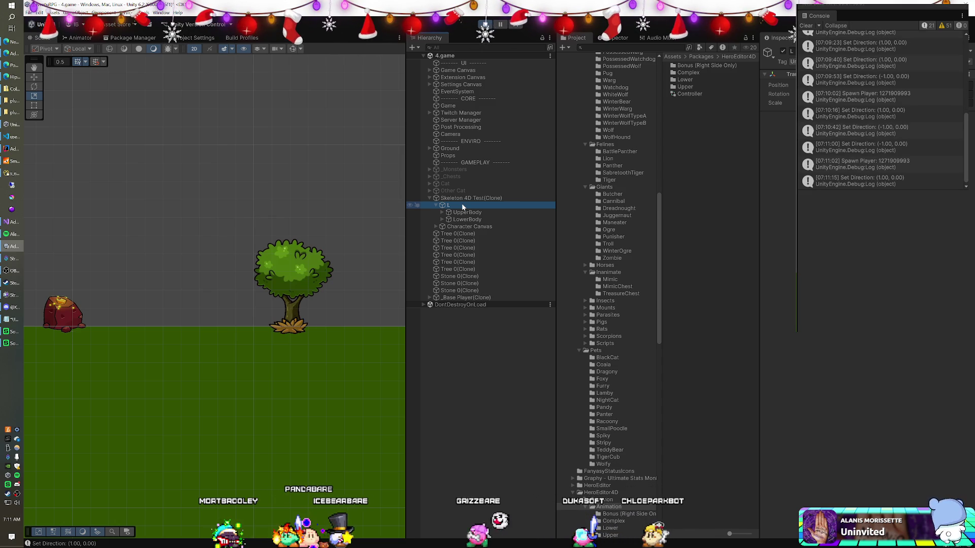
pyautogui.click(443, 212)
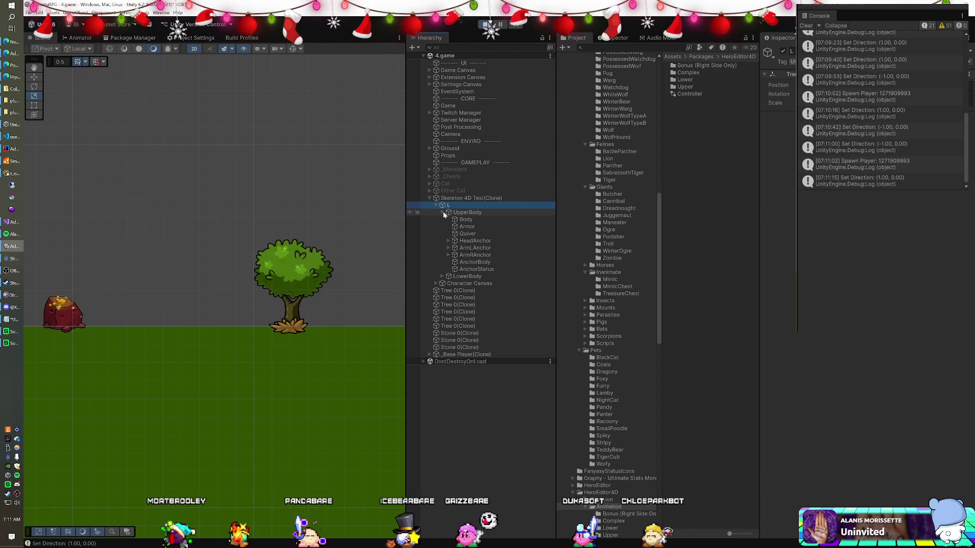
pyautogui.click(465, 219)
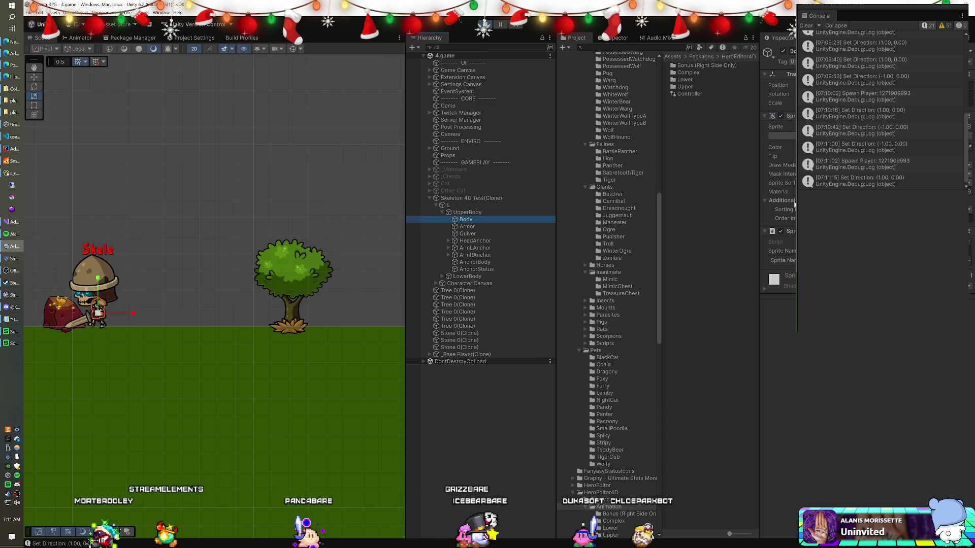
pyautogui.click(843, 335)
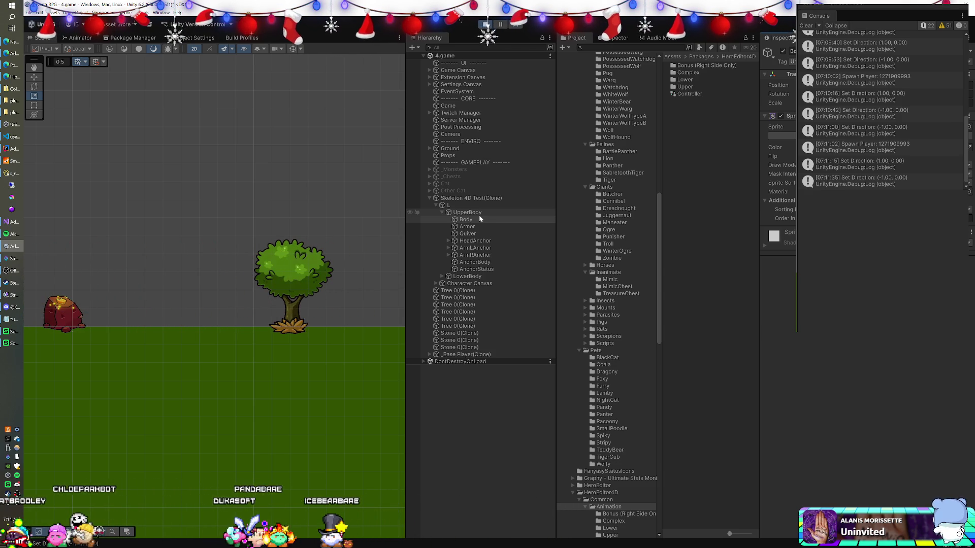
pyautogui.click(481, 199)
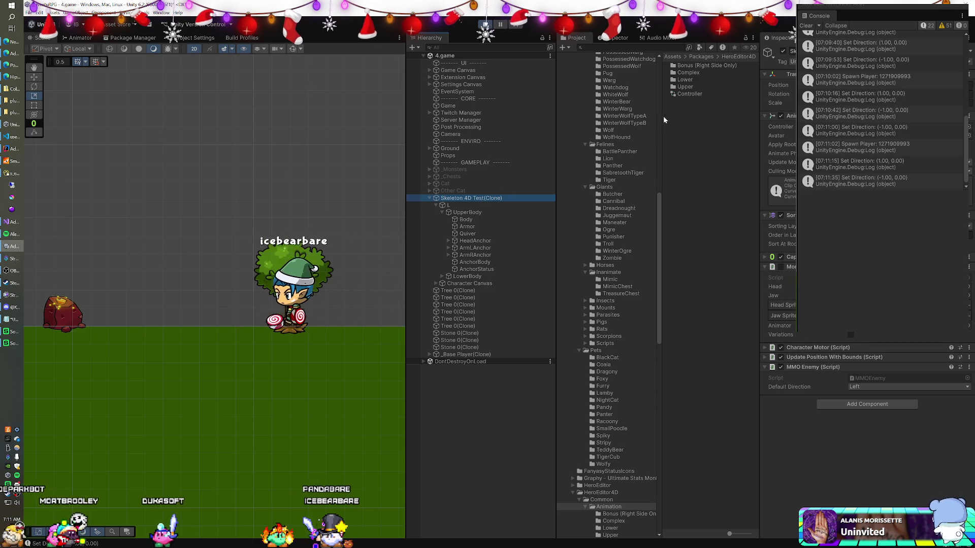
pyautogui.click(691, 94)
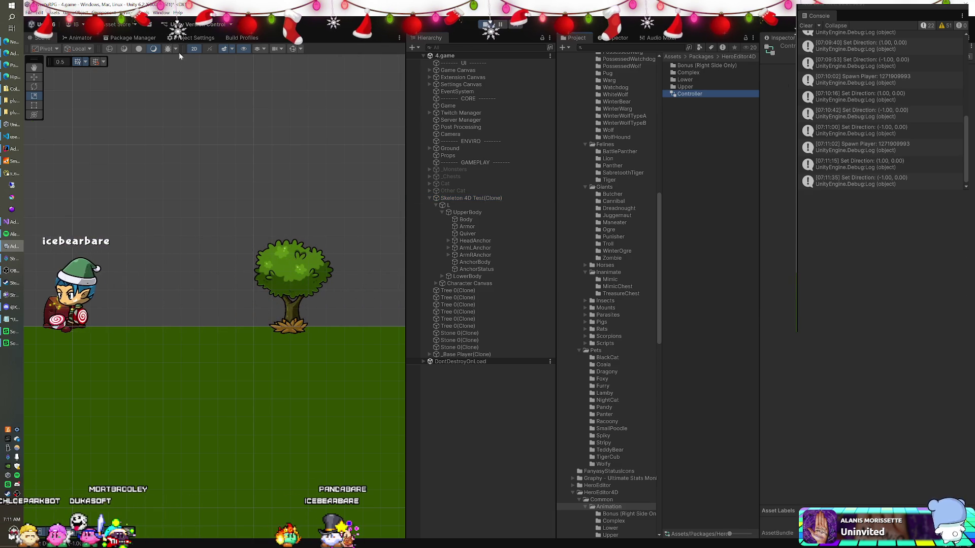
pyautogui.click(78, 39)
pyautogui.click(258, 175)
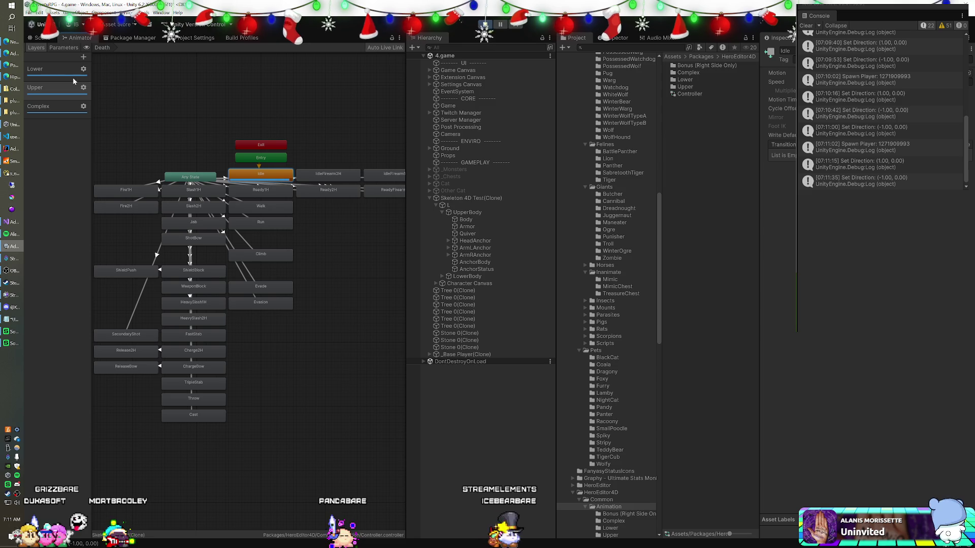
pyautogui.click(44, 39)
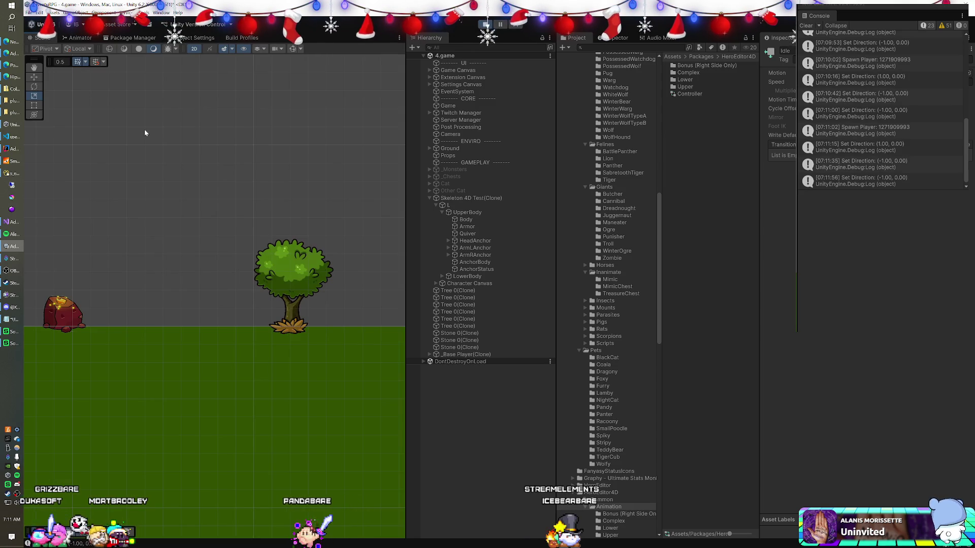
pyautogui.click(471, 220)
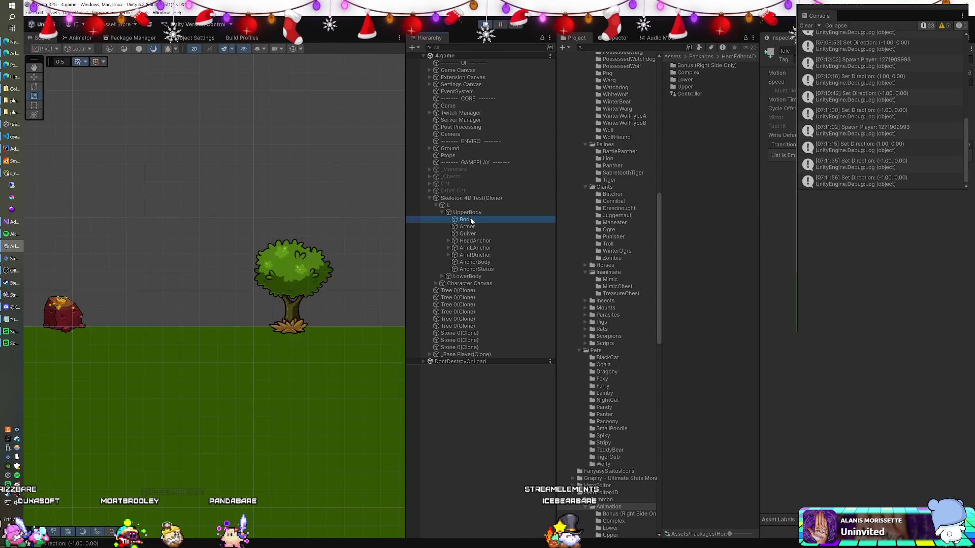
pyautogui.click(472, 227)
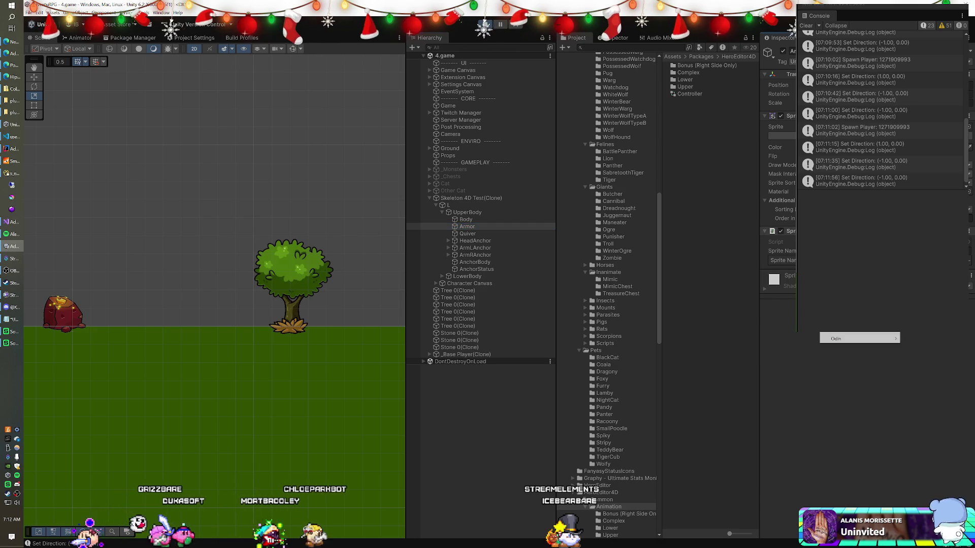
pyautogui.click(468, 233)
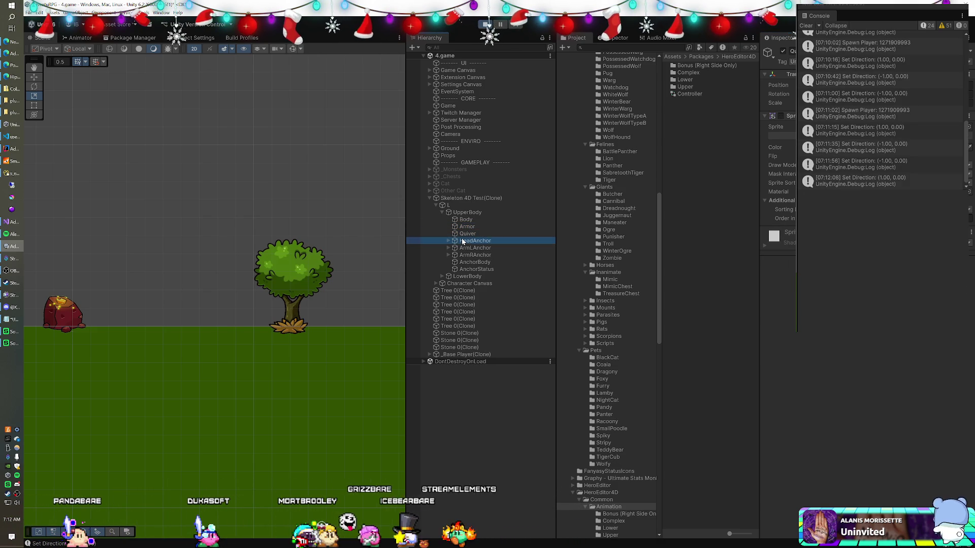
# Step: Disable the running skeleton clone's Animator component and switch to Visual Studio
pyautogui.click(465, 220)
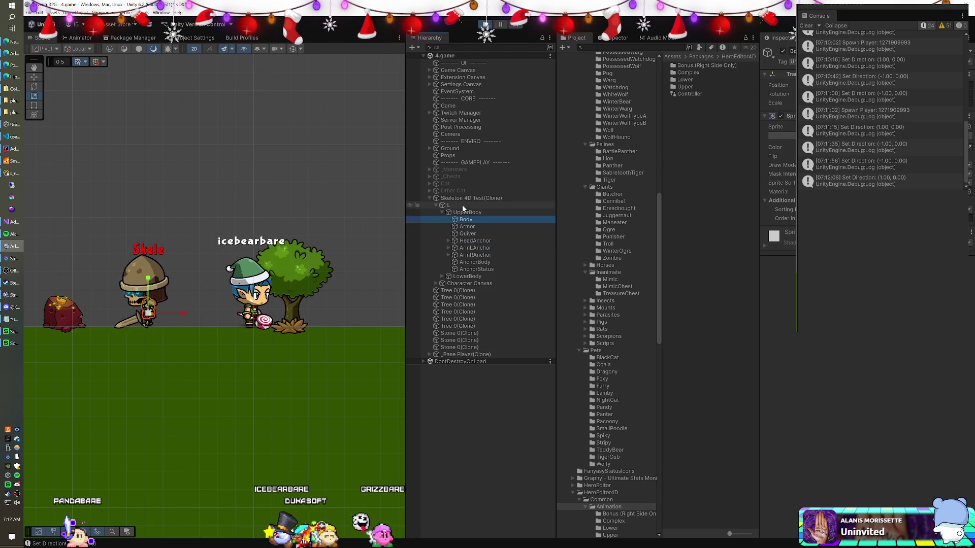
pyautogui.click(461, 198)
pyautogui.click(780, 116)
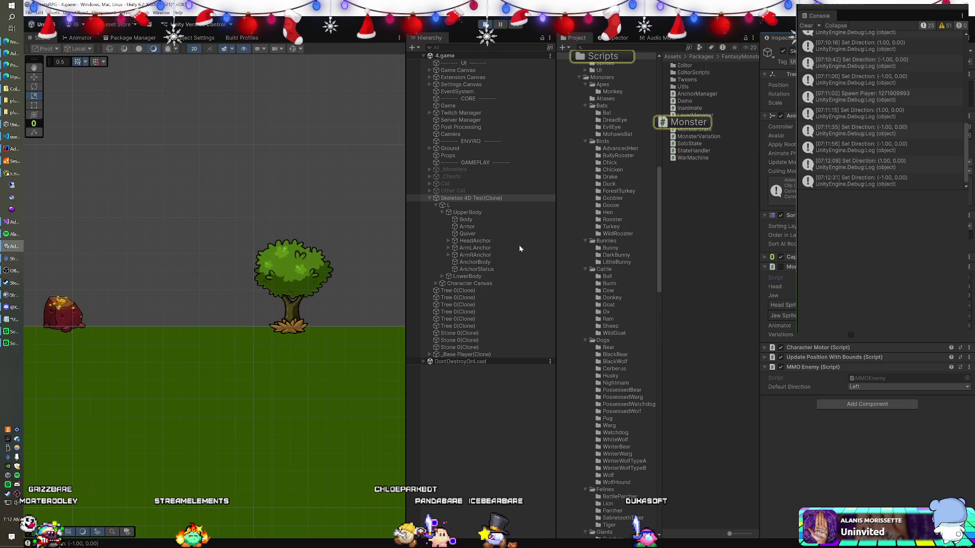
pyautogui.hotkey('alt', 'Tab')
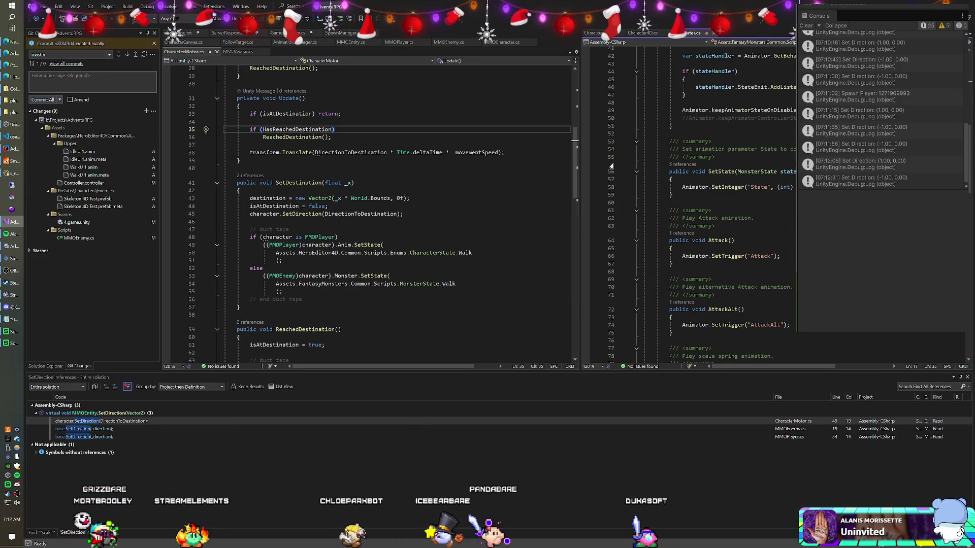
# Step: Review the Find results for 'scale' and close the results panel
pyautogui.scroll(10, 711, 203)
pyautogui.scroll(2, 711, 203)
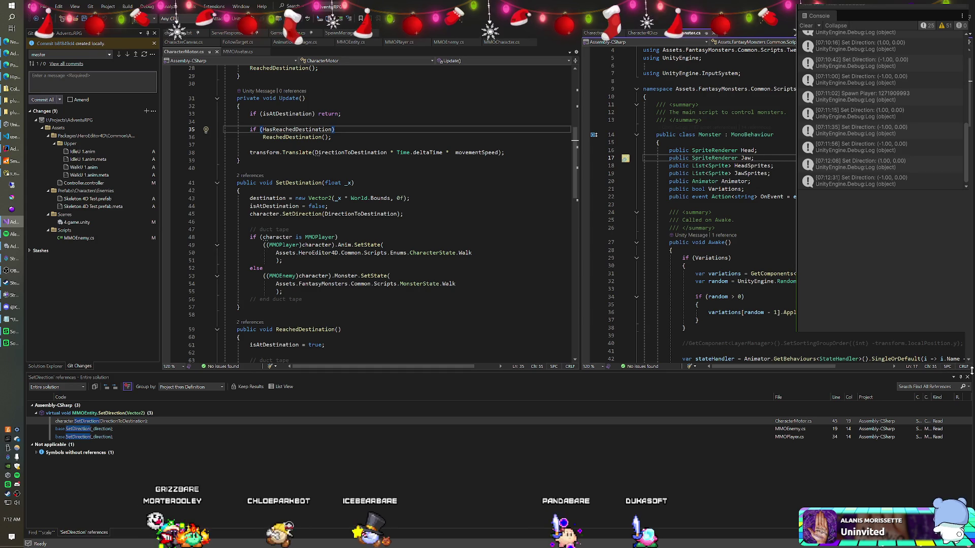
pyautogui.click(41, 532)
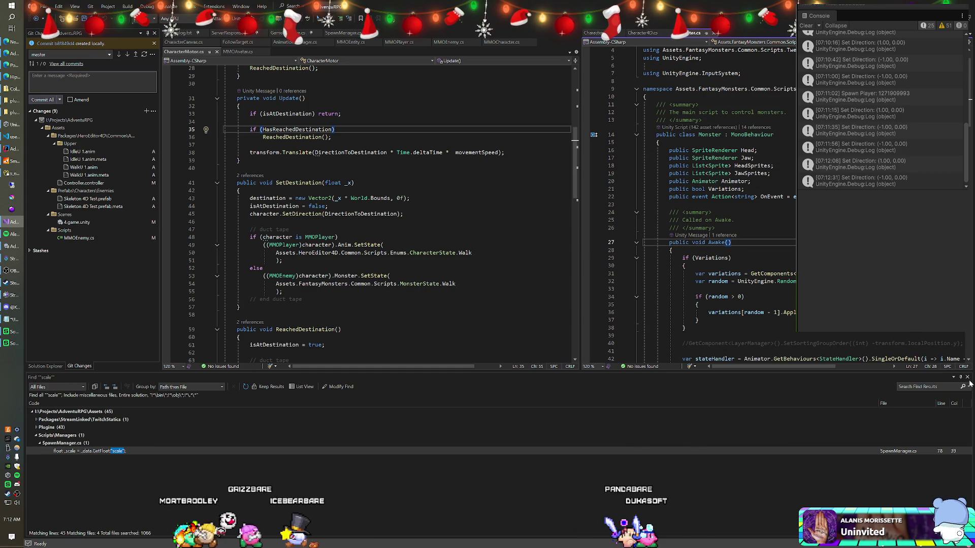
pyautogui.click(711, 274)
pyautogui.scroll(-1, 711, 274)
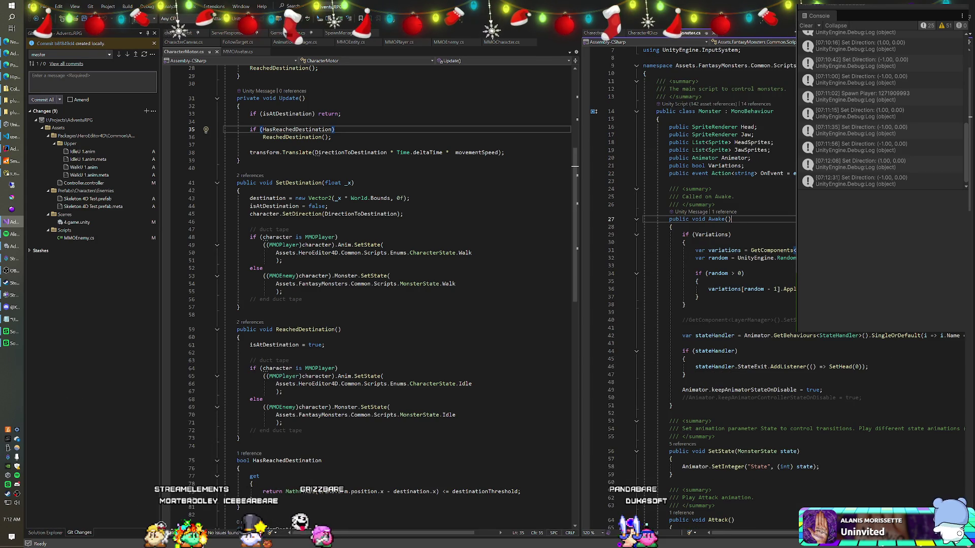
# Step: Step through the 'scale' matches in Monster.cs's ScaleSpring code, then return to Unity
pyautogui.press('F3')
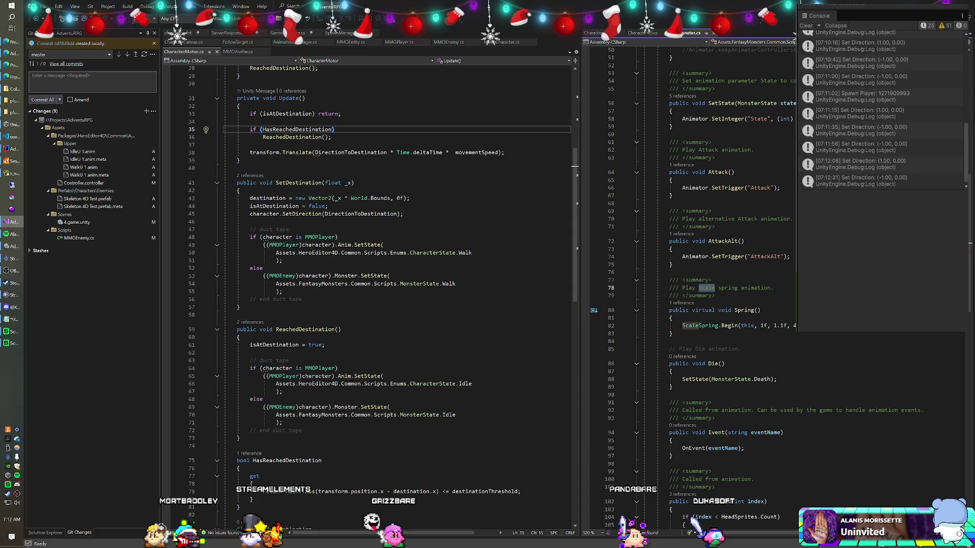
pyautogui.press('F3')
pyautogui.press('F3')
pyautogui.press('Return')
pyautogui.scroll(-10, 776, 284)
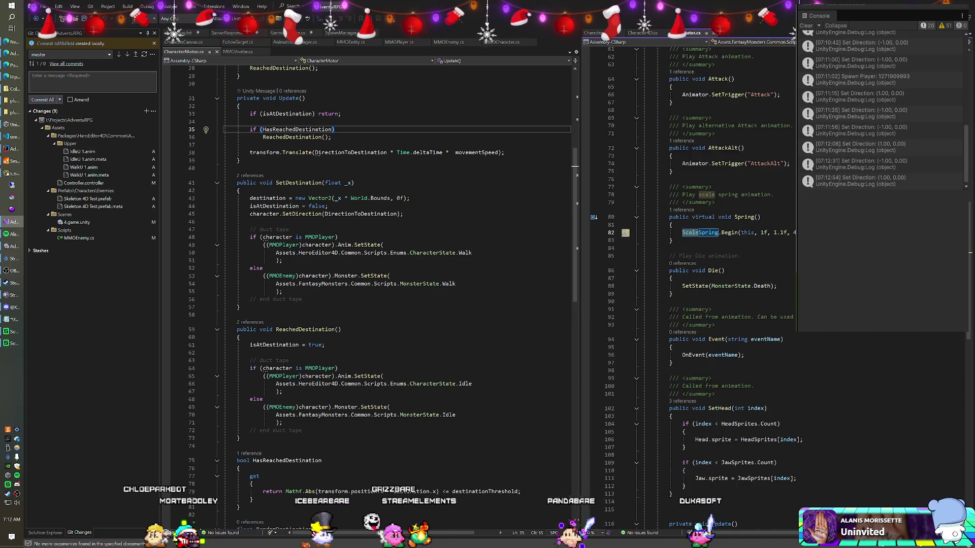
pyautogui.scroll(10, 777, 284)
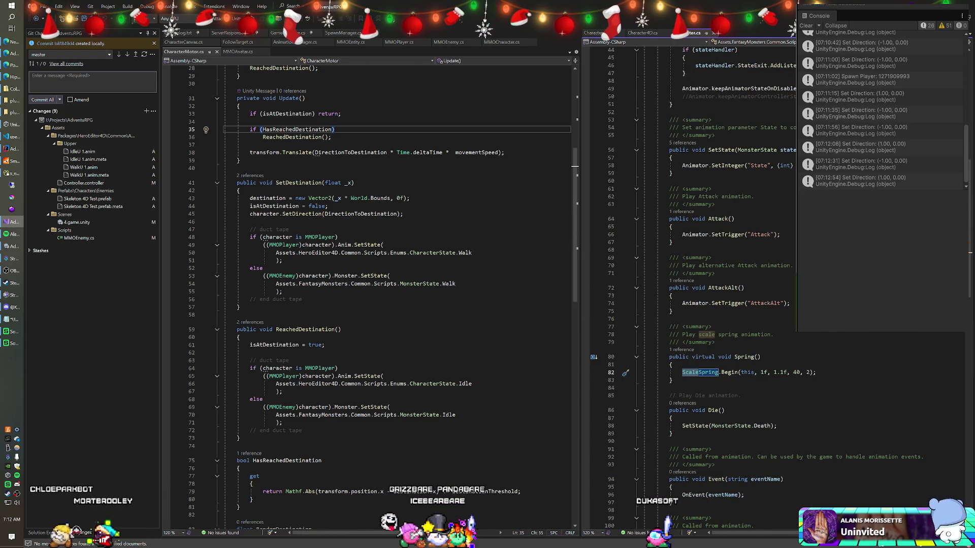
pyautogui.scroll(8, 777, 284)
pyautogui.scroll(8, 736, 284)
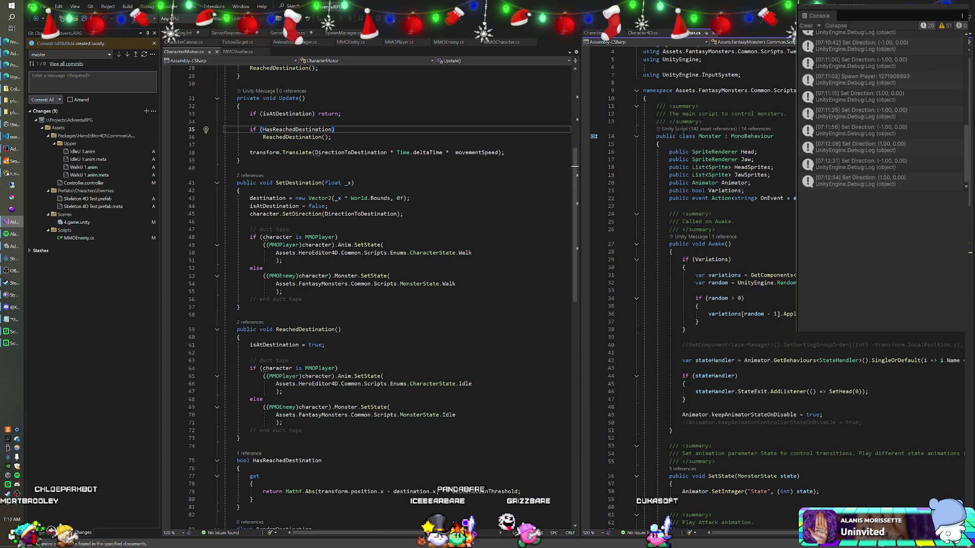
pyautogui.scroll(-7, 711, 285)
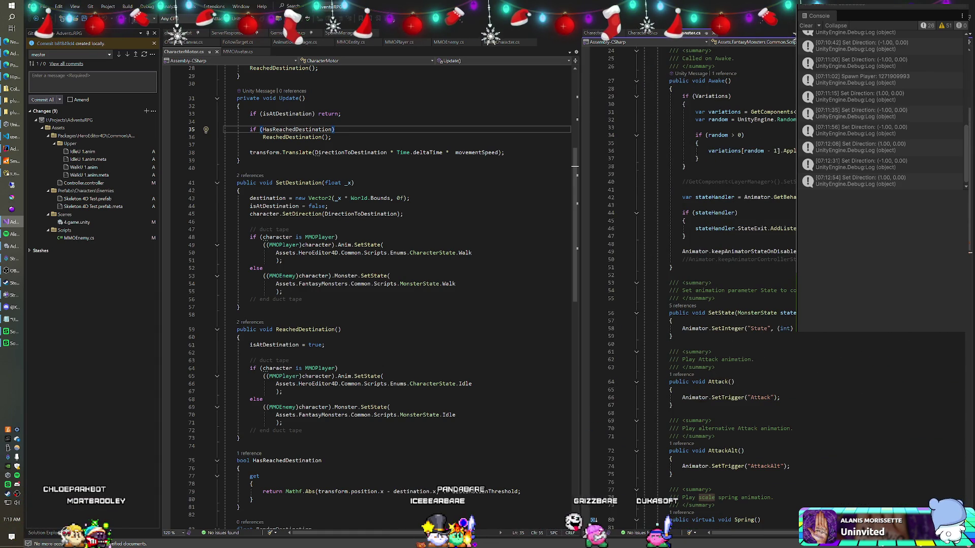
pyautogui.scroll(-4, 711, 285)
pyautogui.scroll(-7, 711, 284)
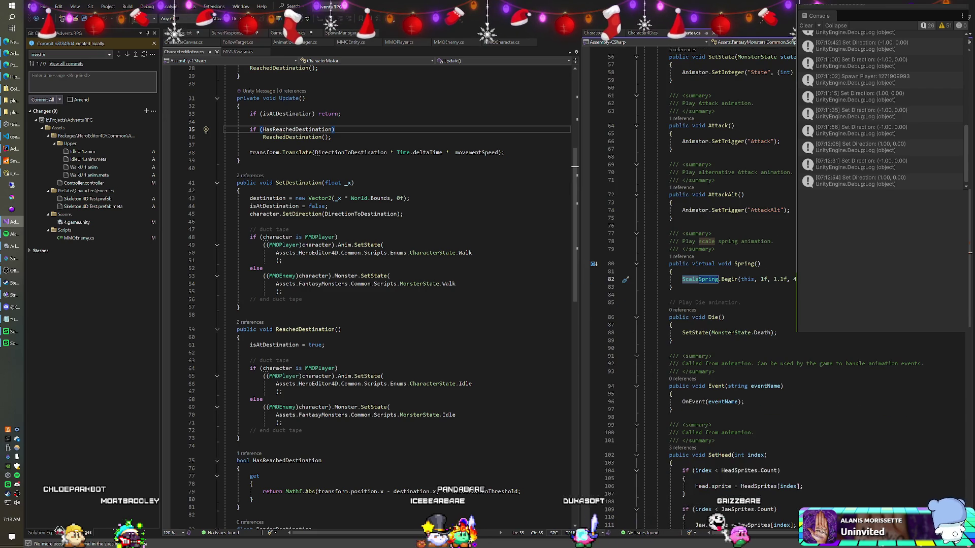
pyautogui.scroll(-6, 711, 284)
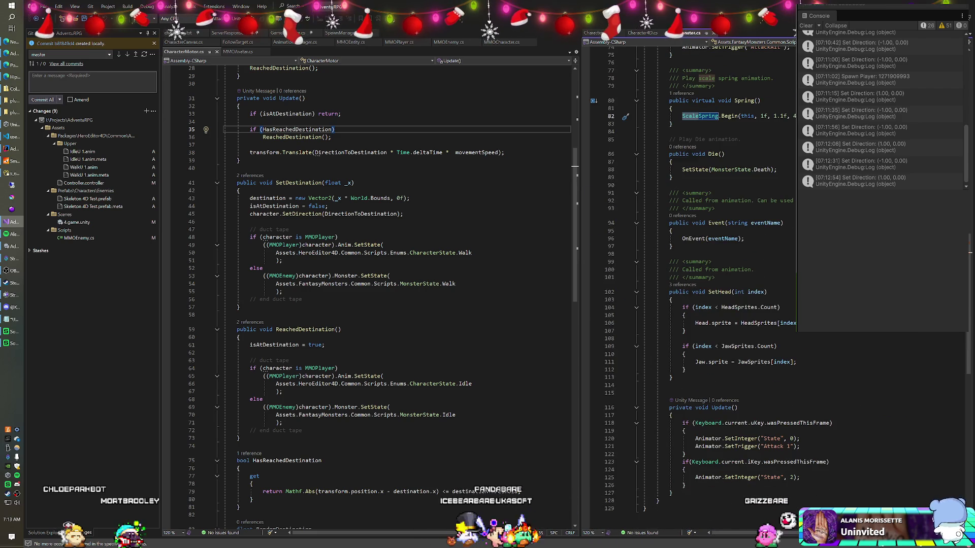
pyautogui.hotkey('alt', 'Tab')
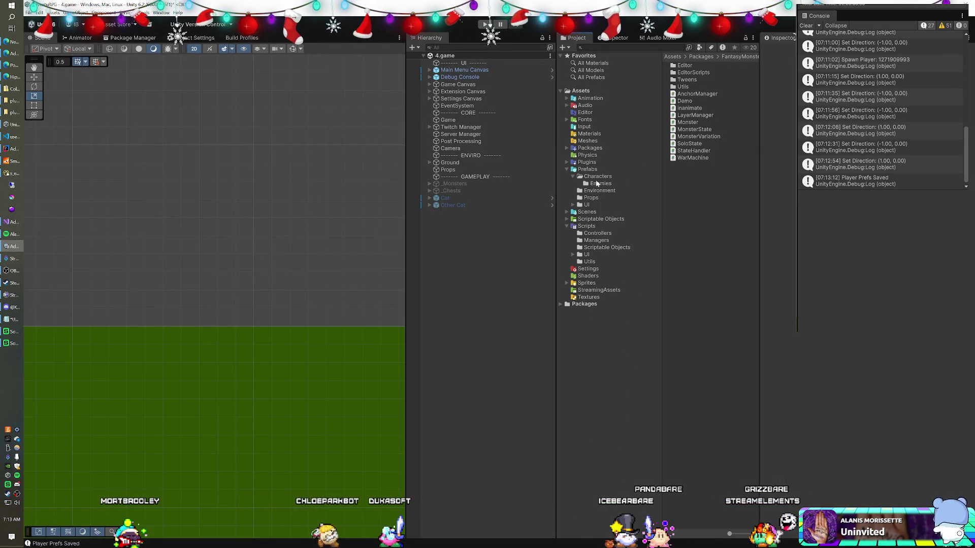
# Step: Open the Skeleton 4D Test prefab from the Enemies folder and rename its Left child to L
pyautogui.click(599, 183)
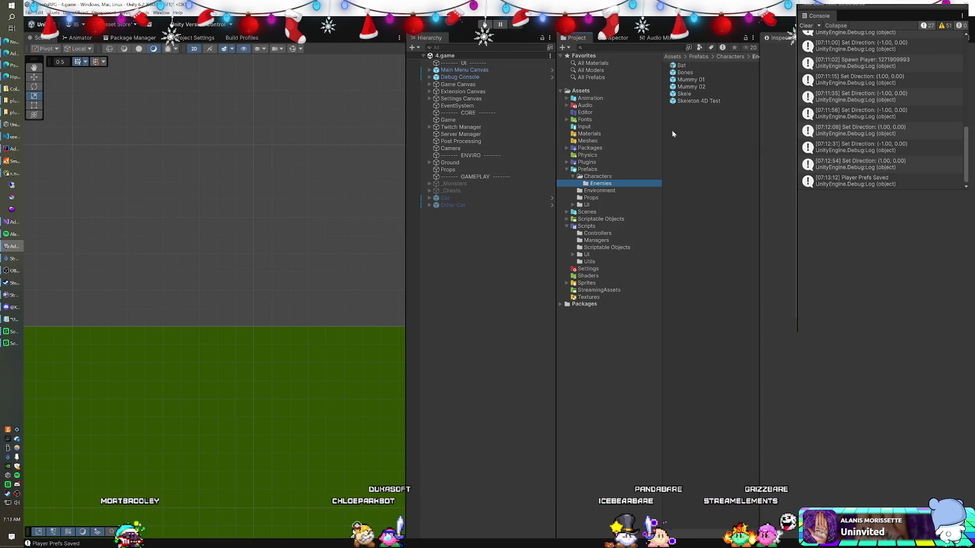
pyautogui.doubleClick(686, 101)
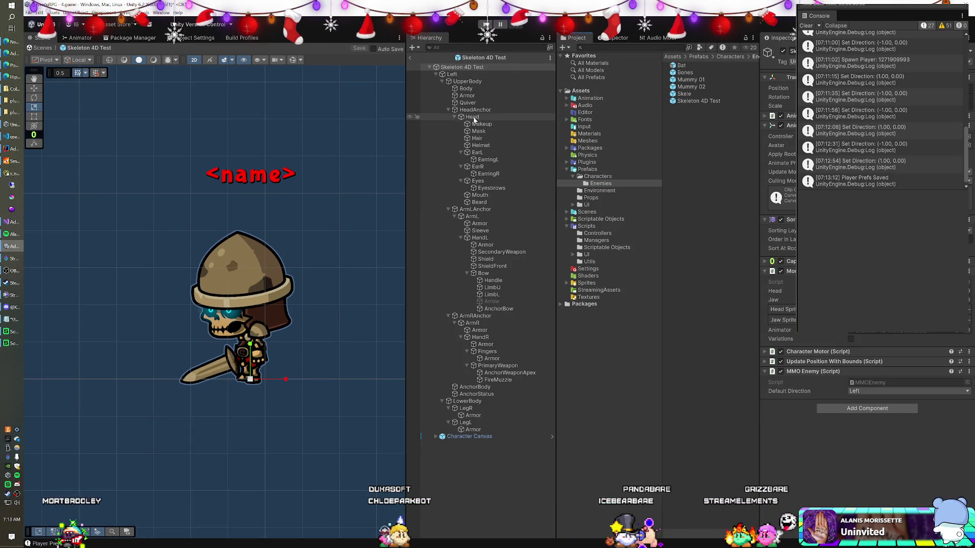
pyautogui.click(468, 75)
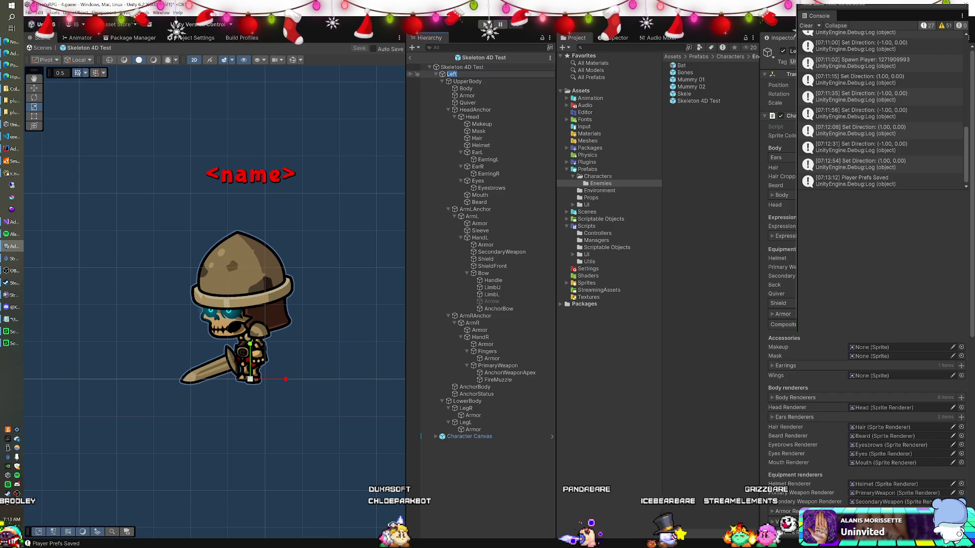
pyautogui.press('BackSpace')
pyautogui.press('BackSpace')
pyautogui.press('BackSpace')
pyautogui.press('Return')
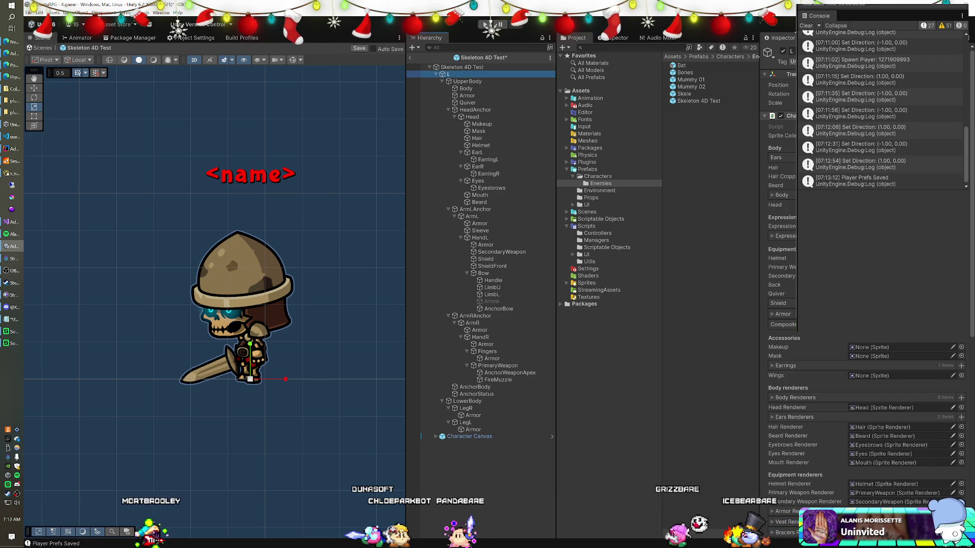
# Step: Inspect the Layout component settings, check the L child and root, then exit prefab editing
pyautogui.click(486, 25)
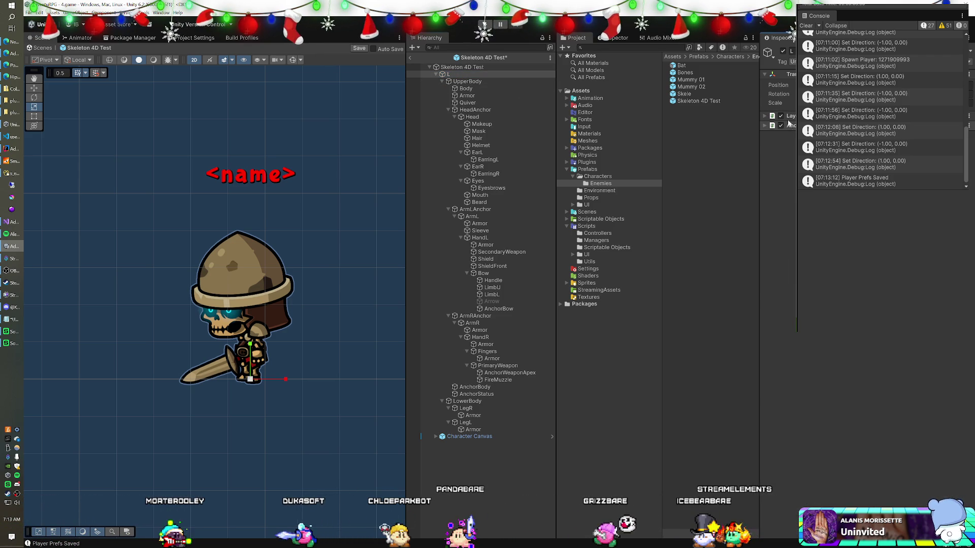
pyautogui.click(764, 116)
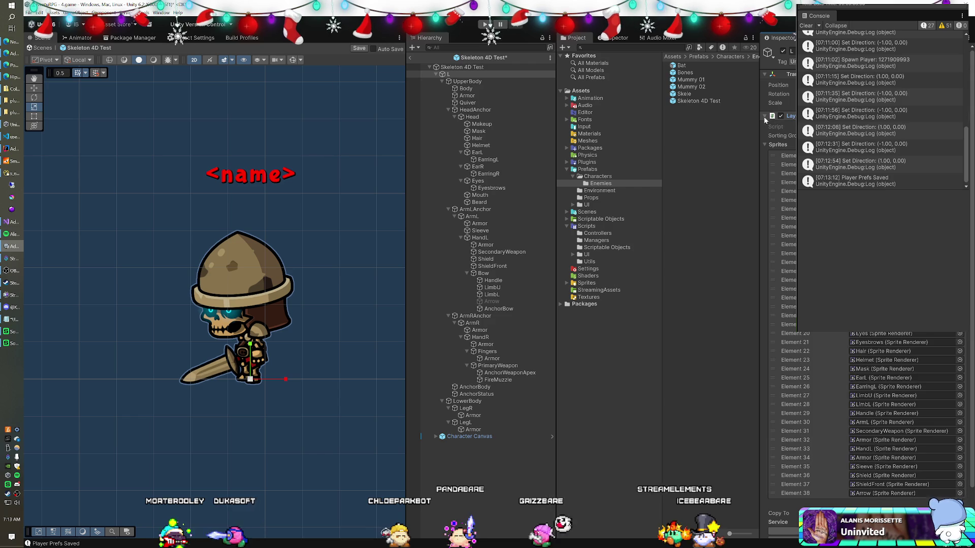
pyautogui.scroll(-3, 765, 120)
pyautogui.scroll(3, 776, 254)
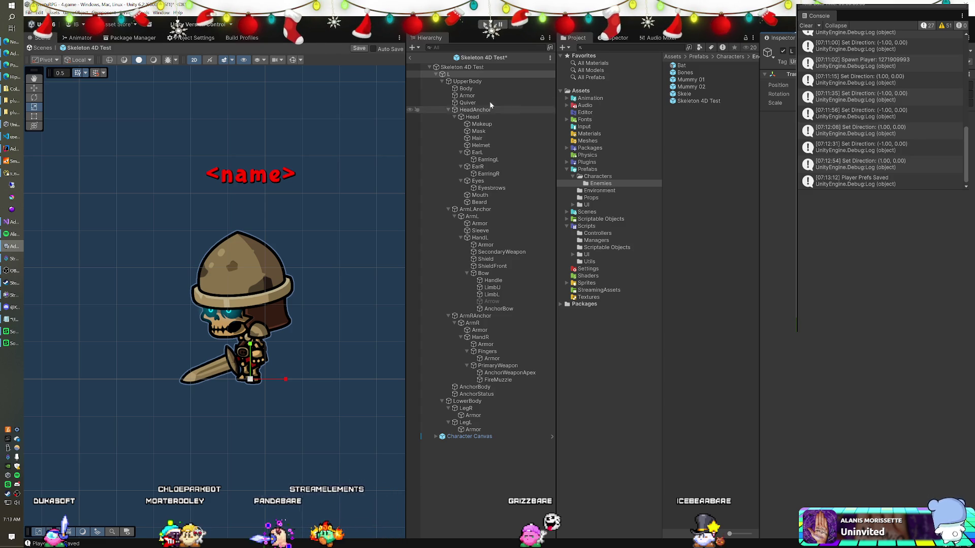
pyautogui.click(448, 75)
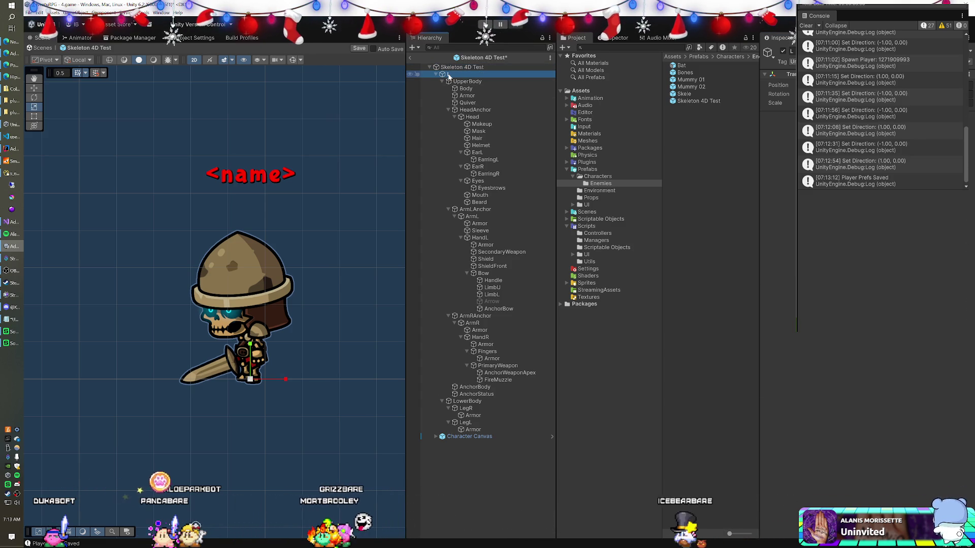
pyautogui.click(452, 68)
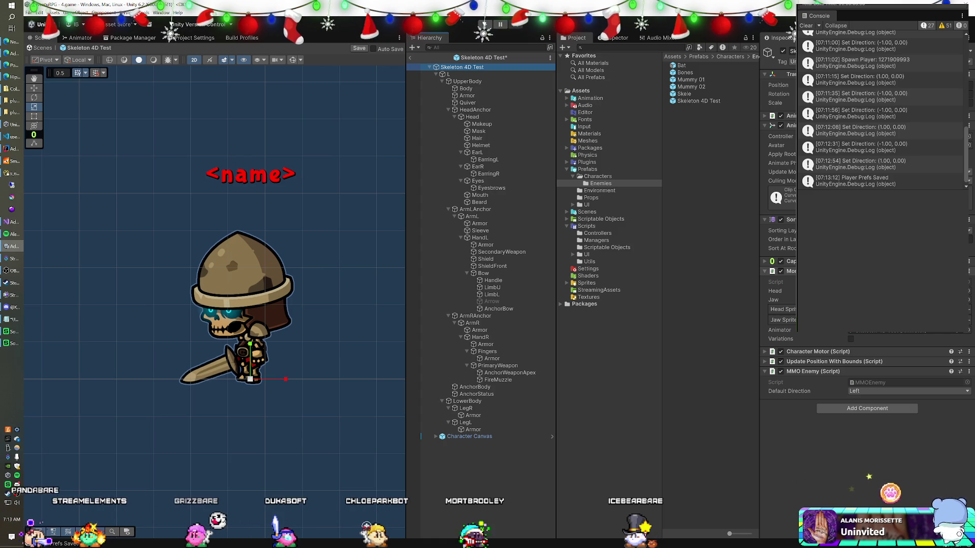
pyautogui.click(410, 60)
# Step: Start the game to test the prefab, then bring up the CharacterMotor script in Visual Studio
pyautogui.click(486, 24)
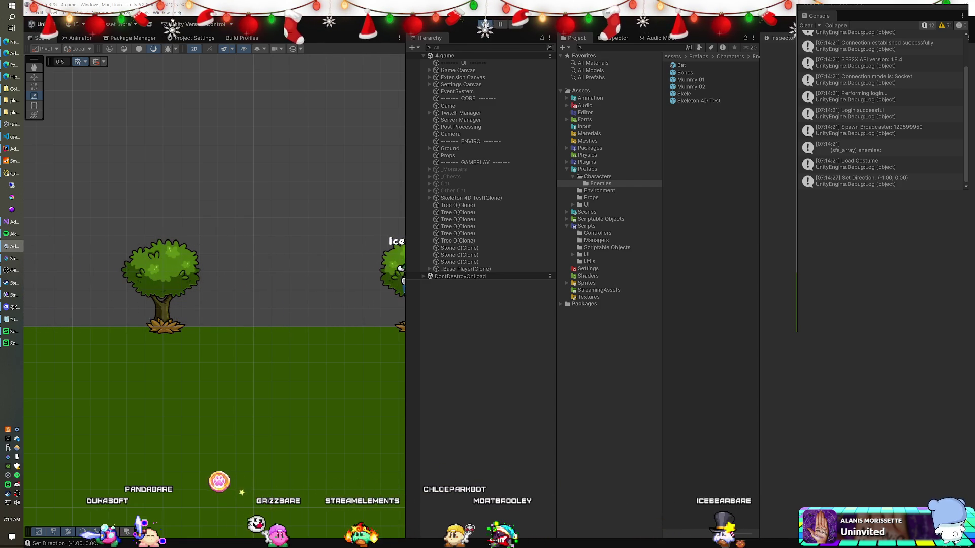
pyautogui.click(13, 222)
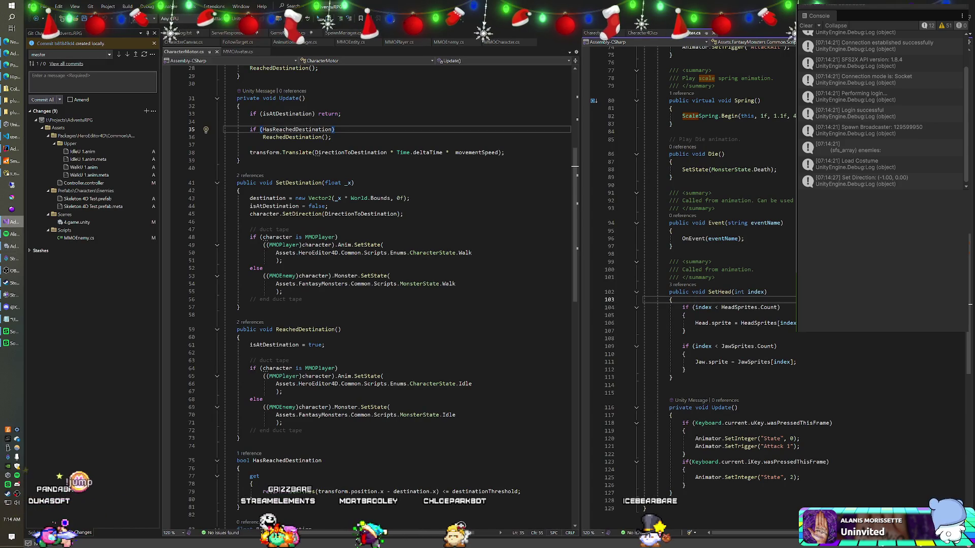
# Step: Search the entire solution for 'Left' and open the SpriteSequenceCapture.cs direction match
pyautogui.hotkey('ctrl', 'shift', 'f')
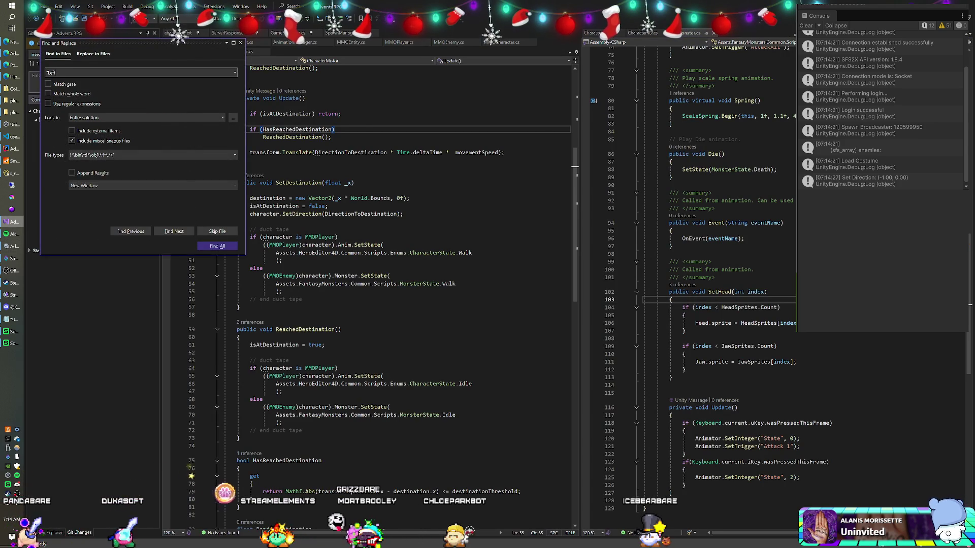
pyautogui.write('ft')
pyautogui.press('Return')
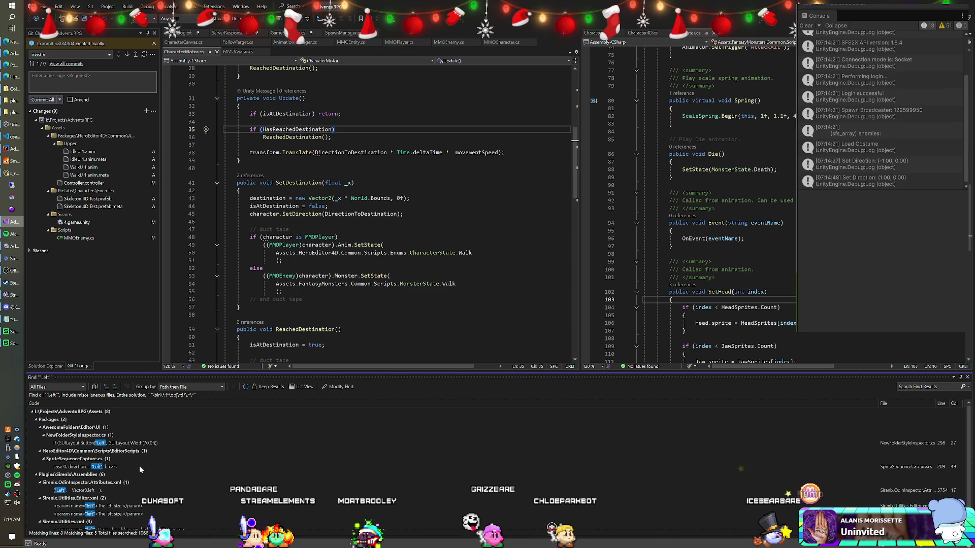
pyautogui.click(36, 474)
pyautogui.click(36, 474)
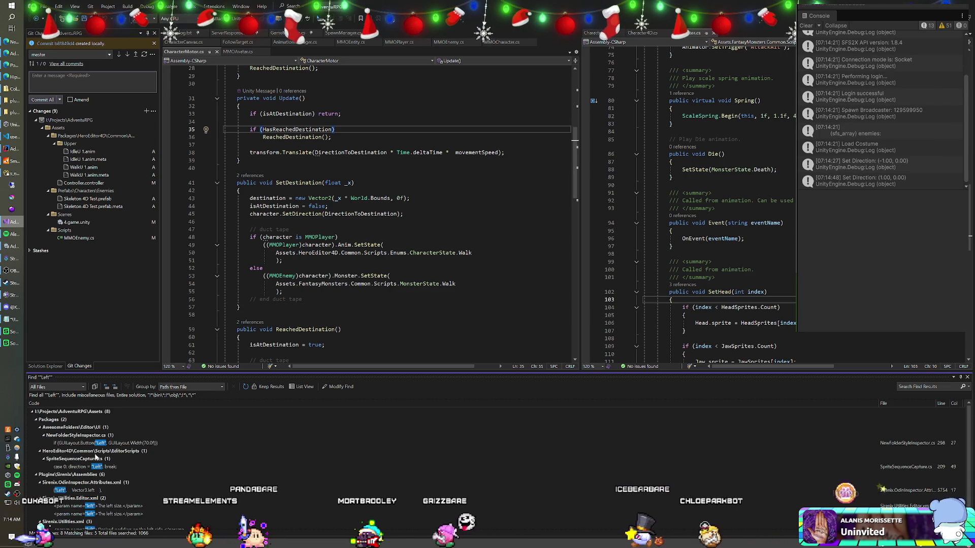
pyautogui.doubleClick(87, 467)
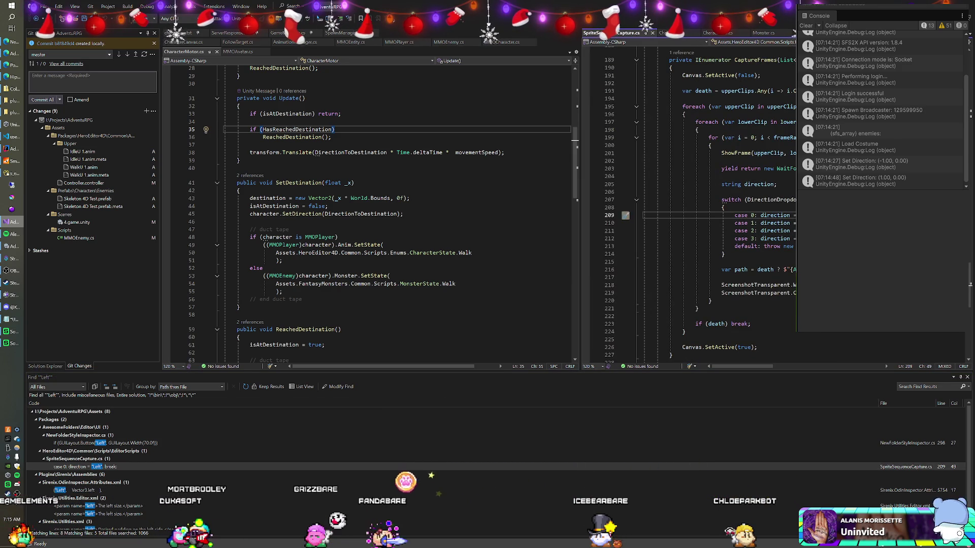
# Step: Review the direction switch in SpriteSequenceCapture.cs, then return to Unity
pyautogui.scroll(3, 592, 358)
pyautogui.scroll(3, 711, 203)
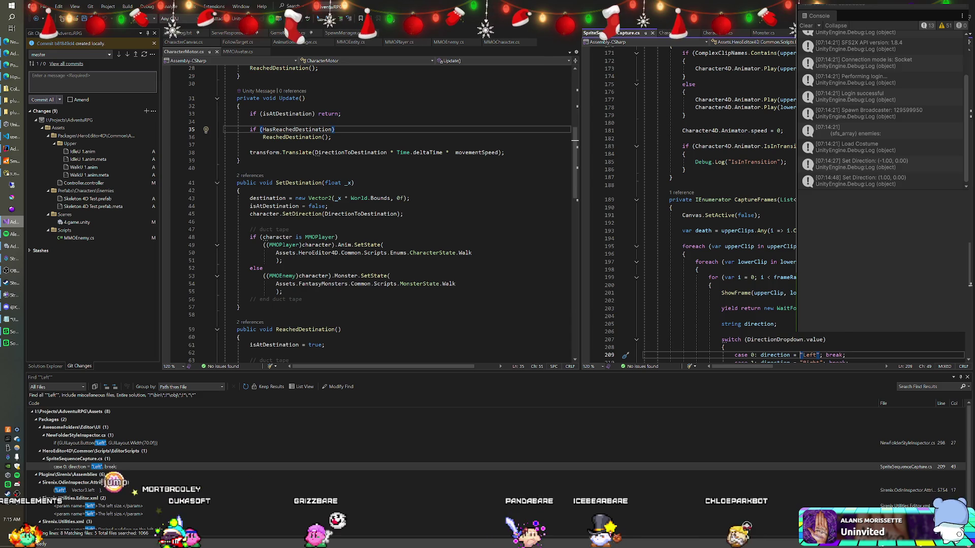
pyautogui.scroll(-4, 711, 203)
pyautogui.scroll(-2, 711, 204)
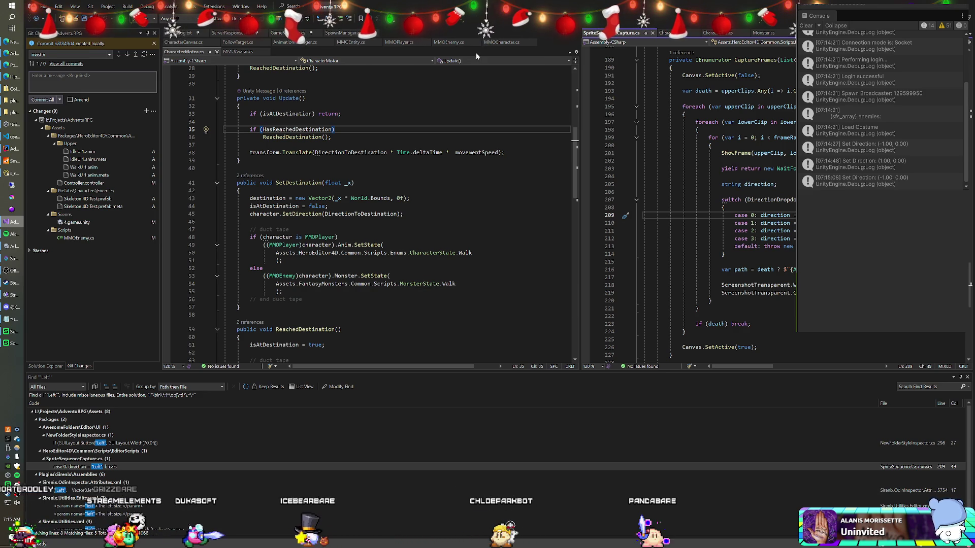
pyautogui.hotkey('alt', 'Tab')
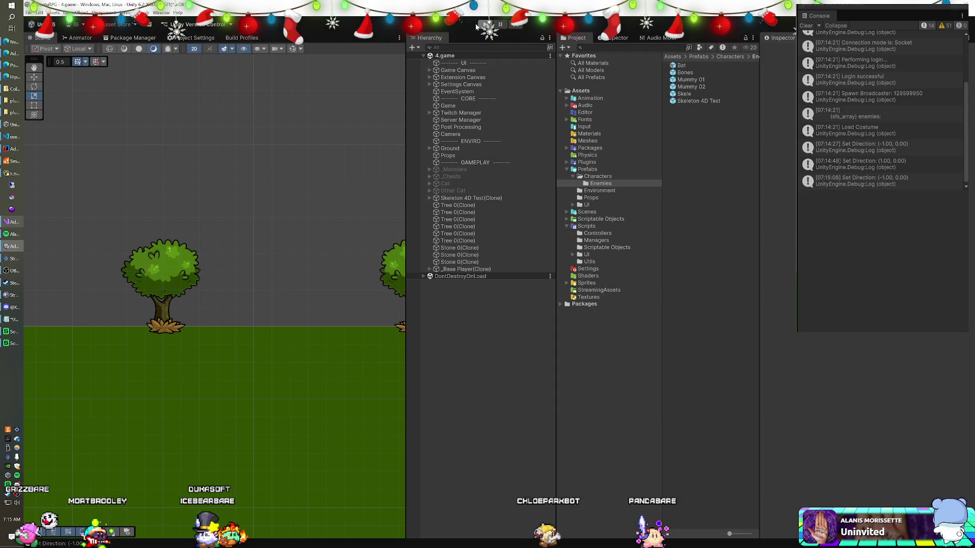
# Step: Stop play mode and ping the Skeleton 4D Test's Animator Controller asset in the Project window
pyautogui.click(479, 25)
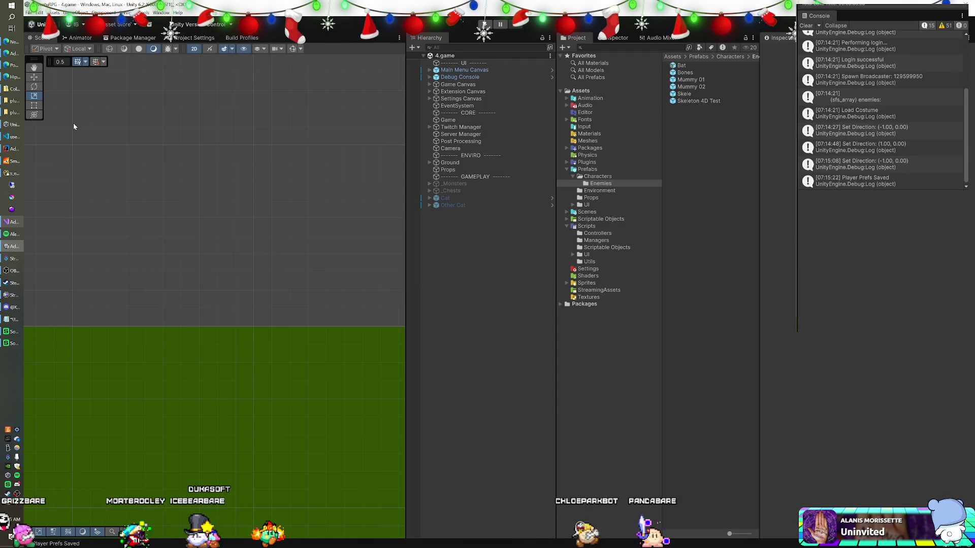
pyautogui.click(13, 222)
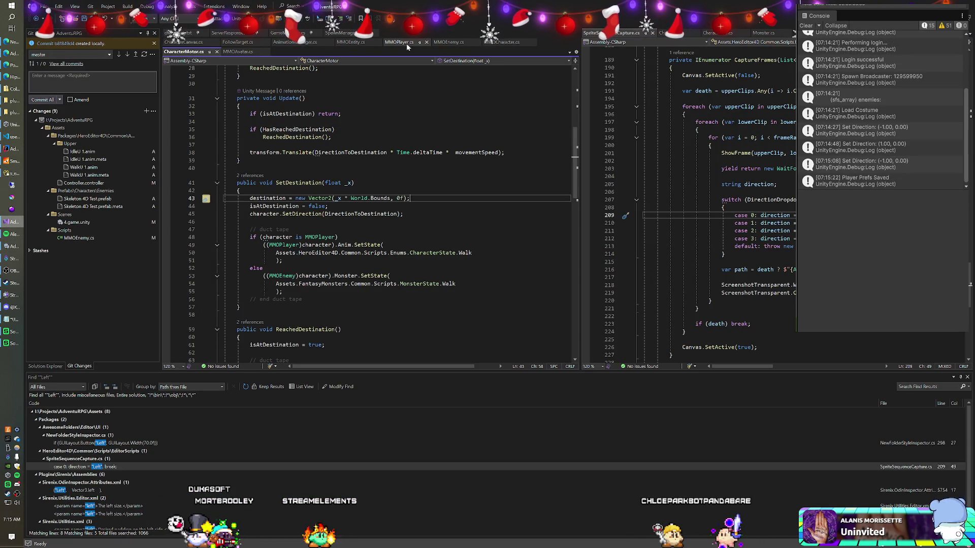
pyautogui.hotkey('alt', 'Tab')
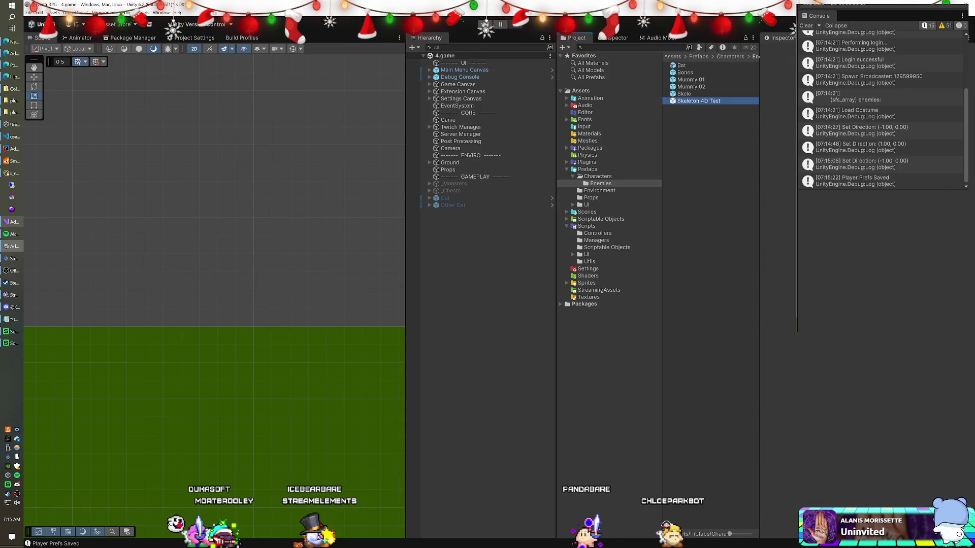
pyautogui.click(780, 189)
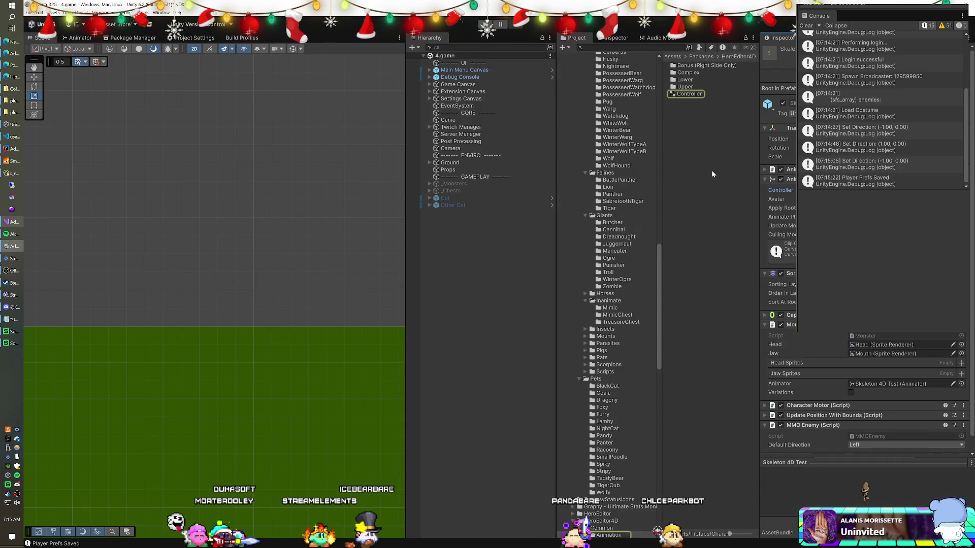
# Step: Open the controller in the Animator and delete the stray IdleU 1 clip
pyautogui.click(691, 95)
pyautogui.click(79, 38)
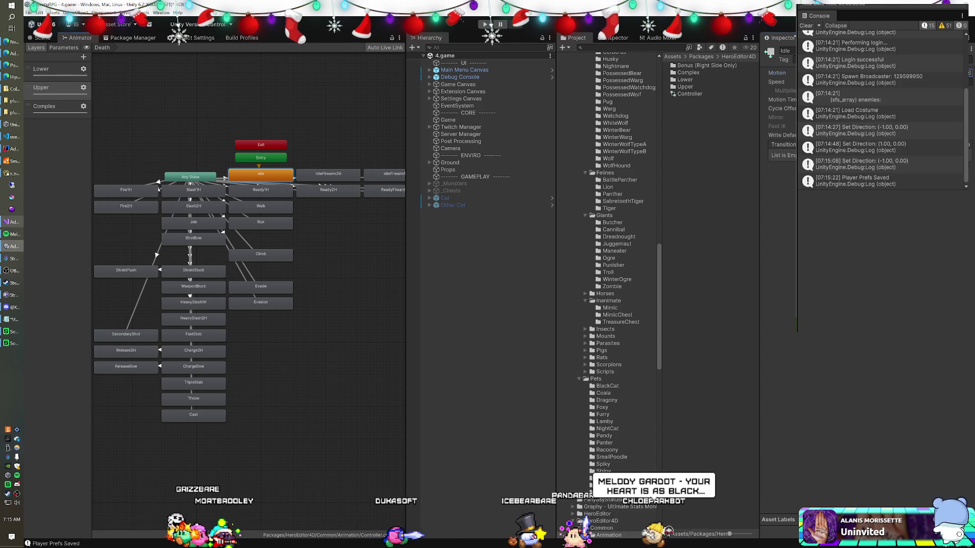
pyautogui.click(785, 73)
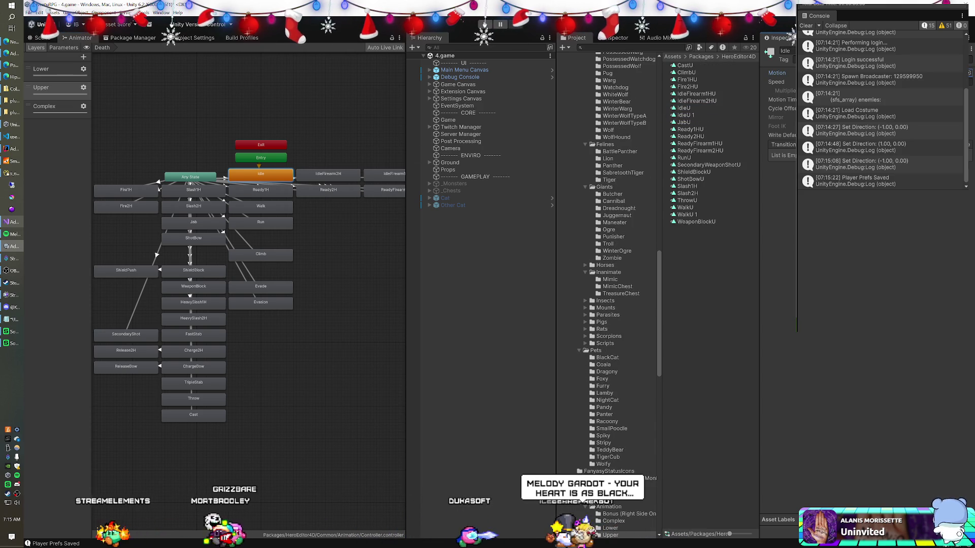
pyautogui.click(693, 115)
pyautogui.press('Delete')
pyautogui.press('Return')
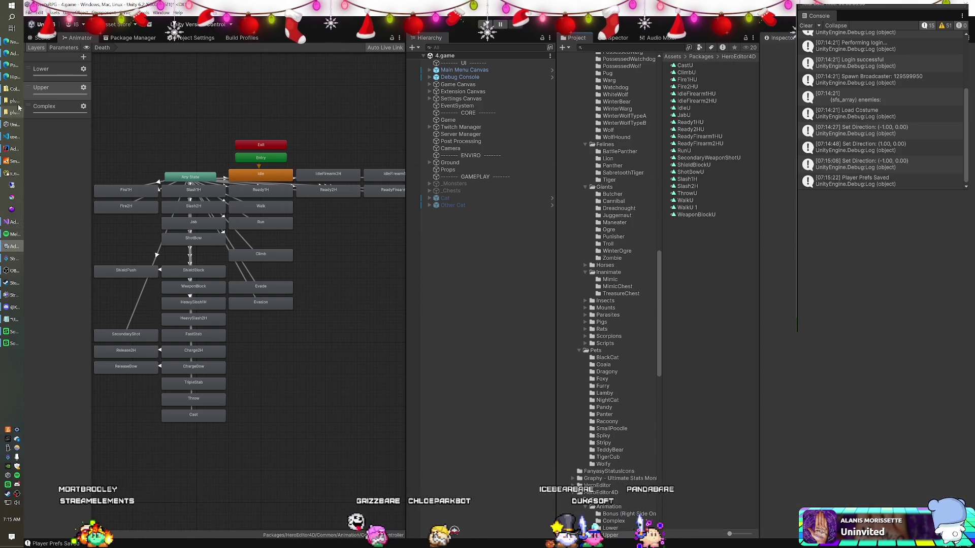
# Step: Check the Idle and Walk states, then delete the stray WalkU 1 clip
pyautogui.click(268, 177)
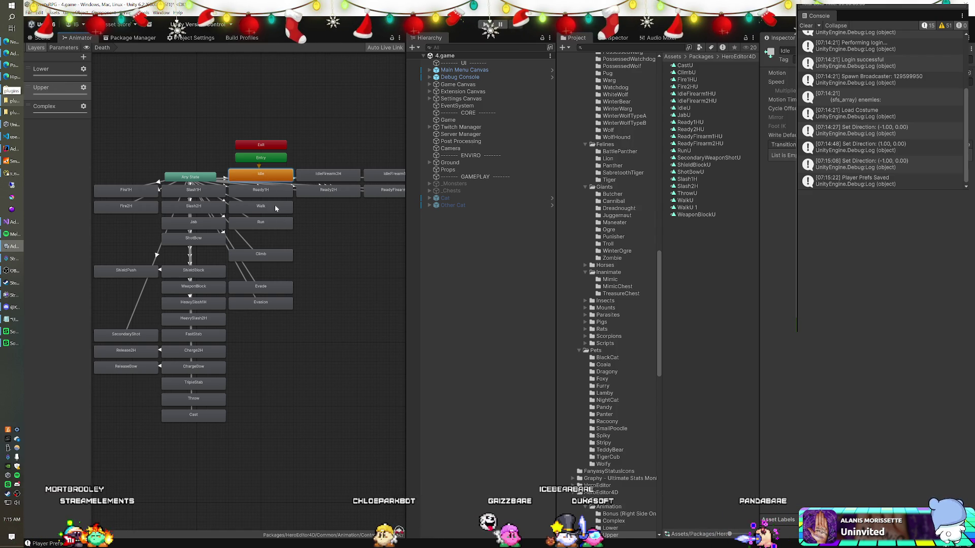
pyautogui.click(262, 206)
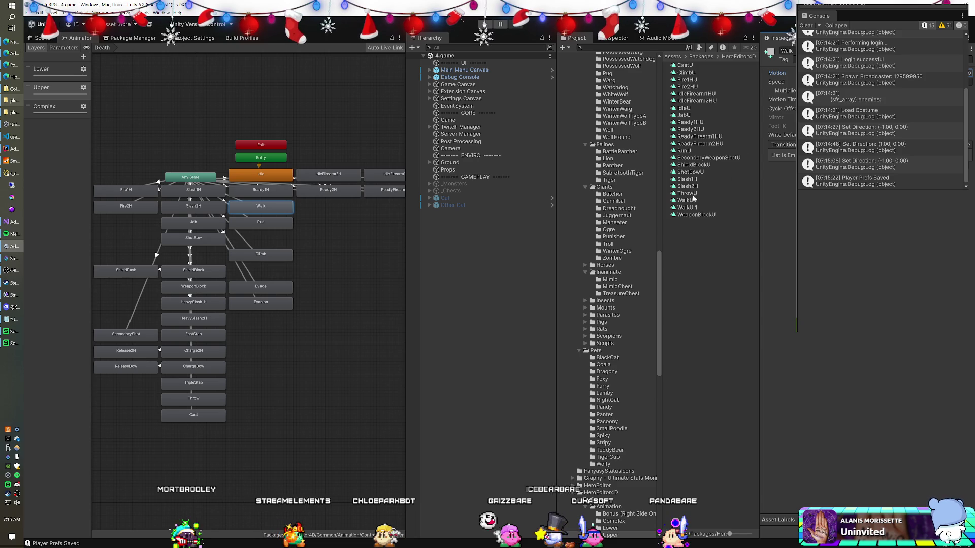
pyautogui.click(690, 209)
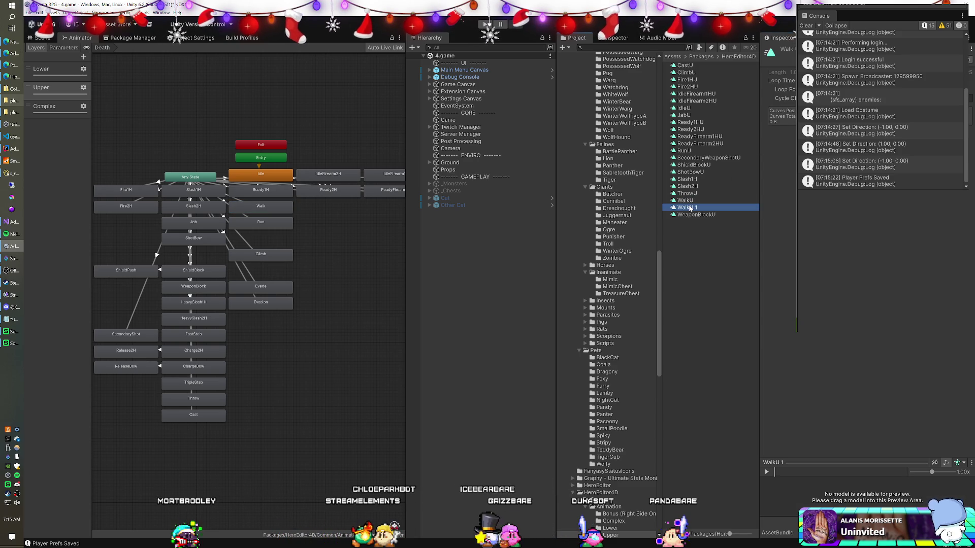
pyautogui.press('Delete')
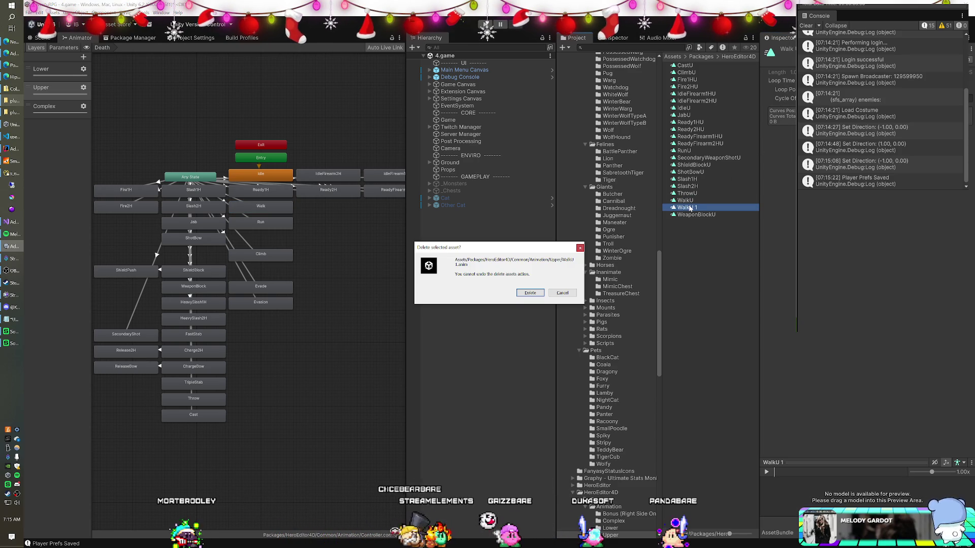
pyautogui.press('Return')
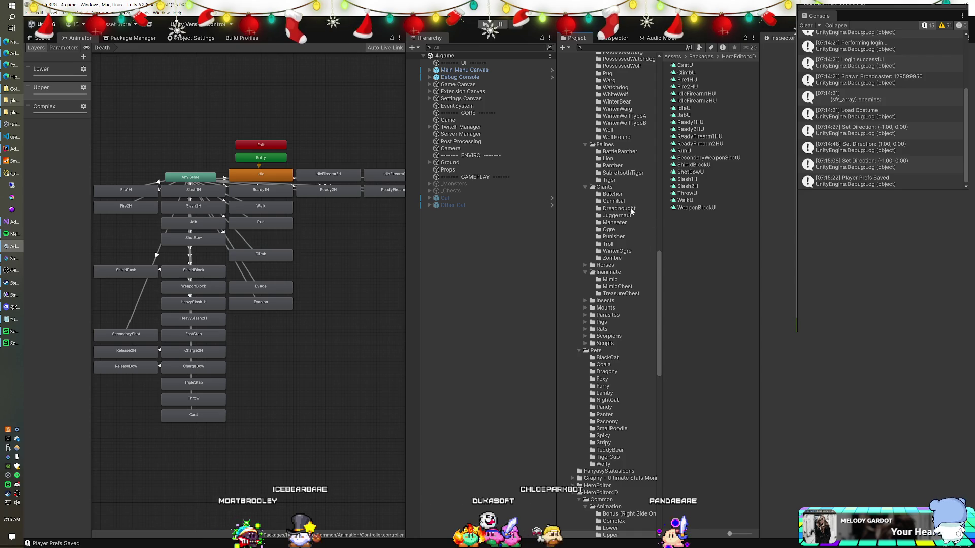
# Step: Open the Skeleton 4D Test prefab from the Enemies folder, then return to Visual Studio
pyautogui.scroll(15, 633, 197)
pyautogui.scroll(5, 629, 206)
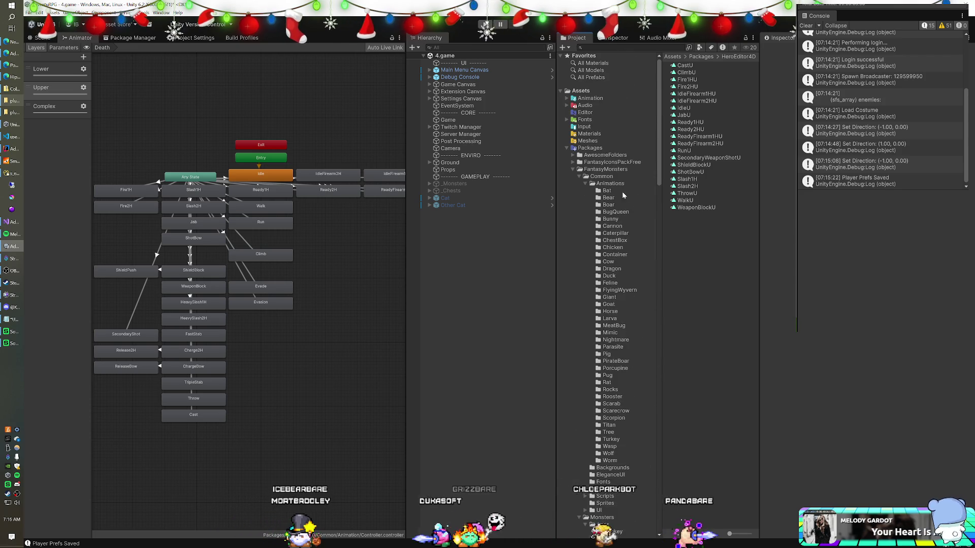
pyautogui.click(566, 148)
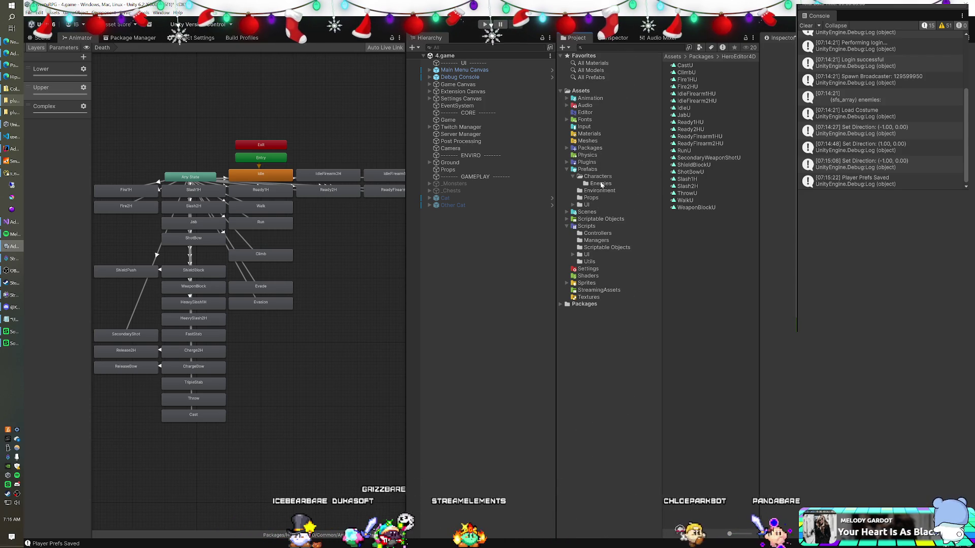
pyautogui.click(599, 184)
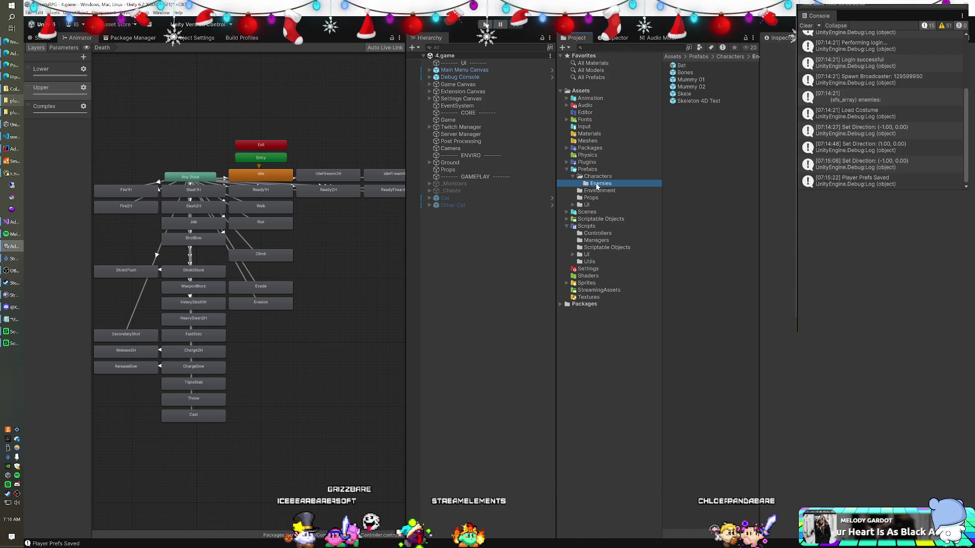
pyautogui.doubleClick(700, 102)
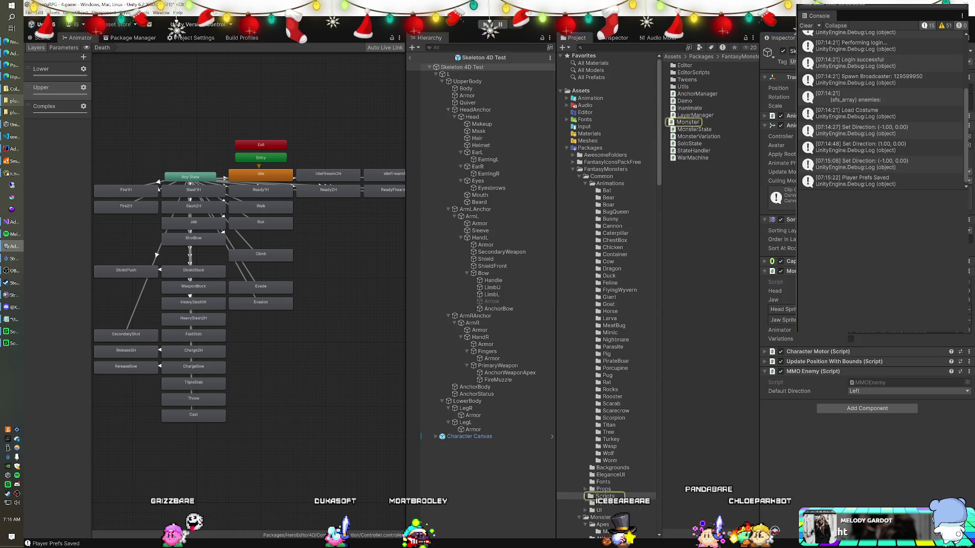
pyautogui.hotkey('alt', 'Tab')
pyautogui.scroll(11, 688, 203)
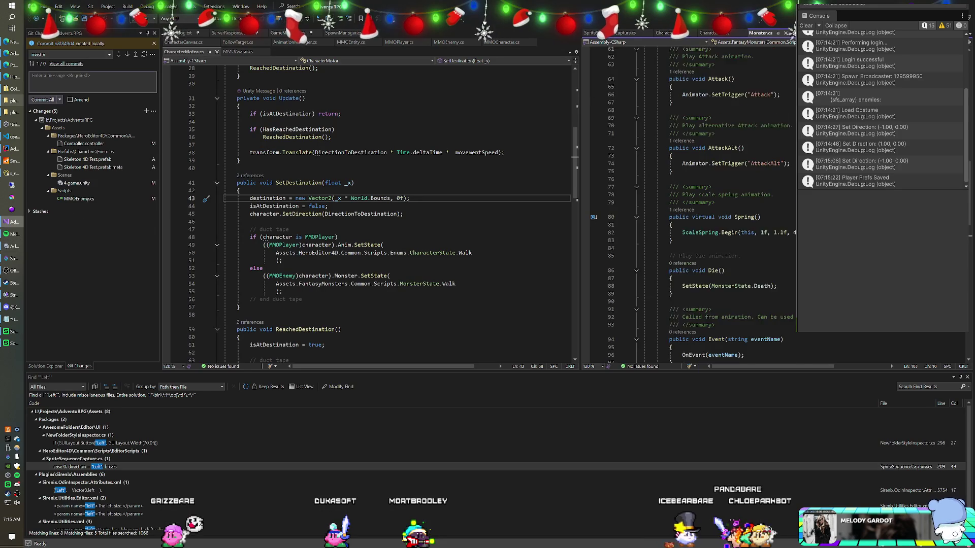